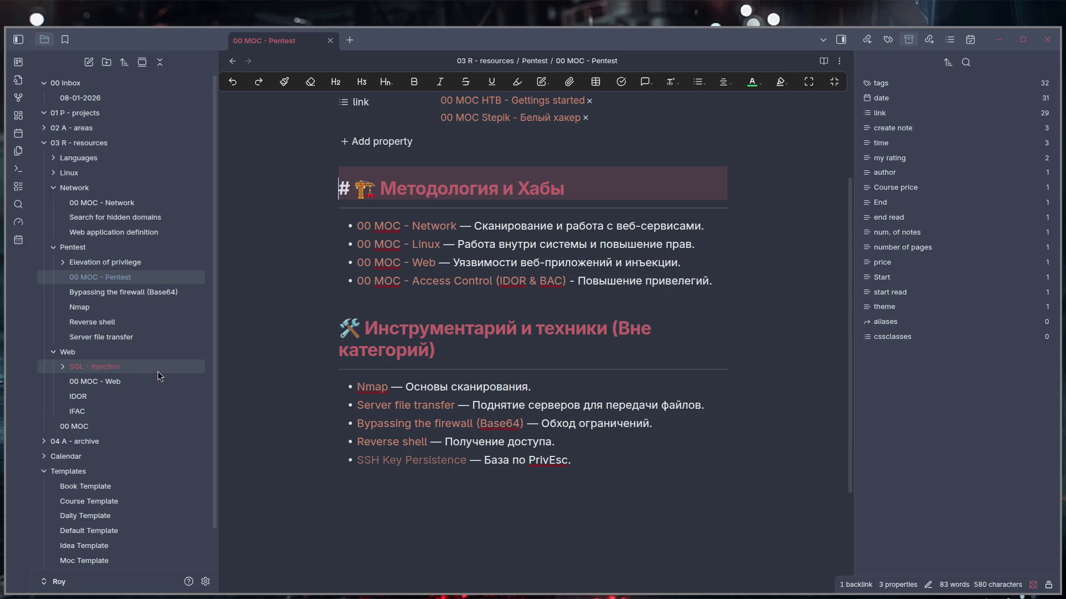
scroll(157, 372, down, 1)
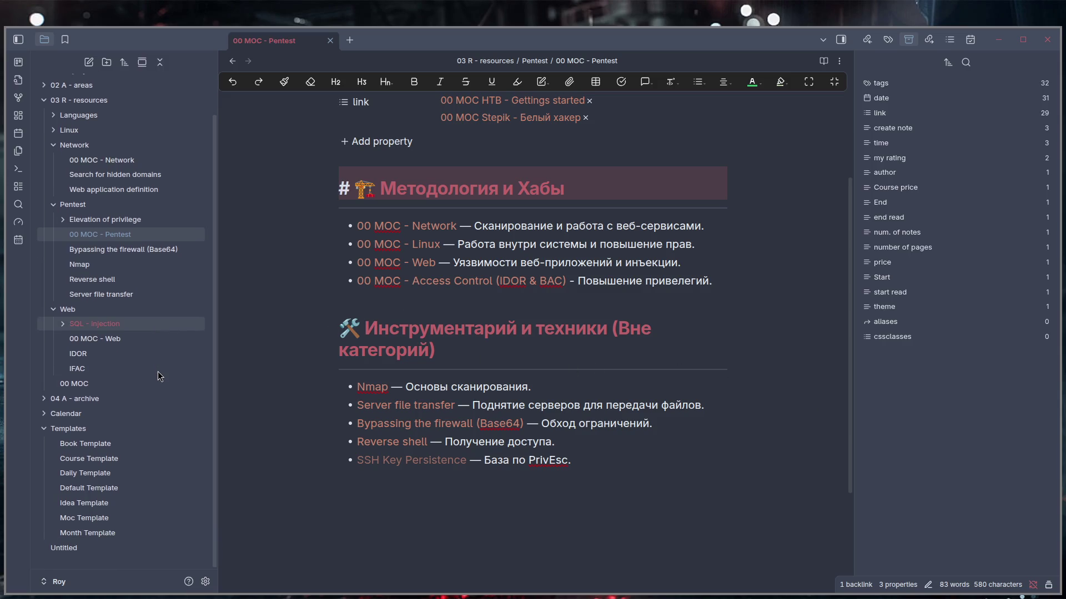
- Expand 04 A - archive and locate the HTB - Getting Started Network folder in the explorer
click(117, 402)
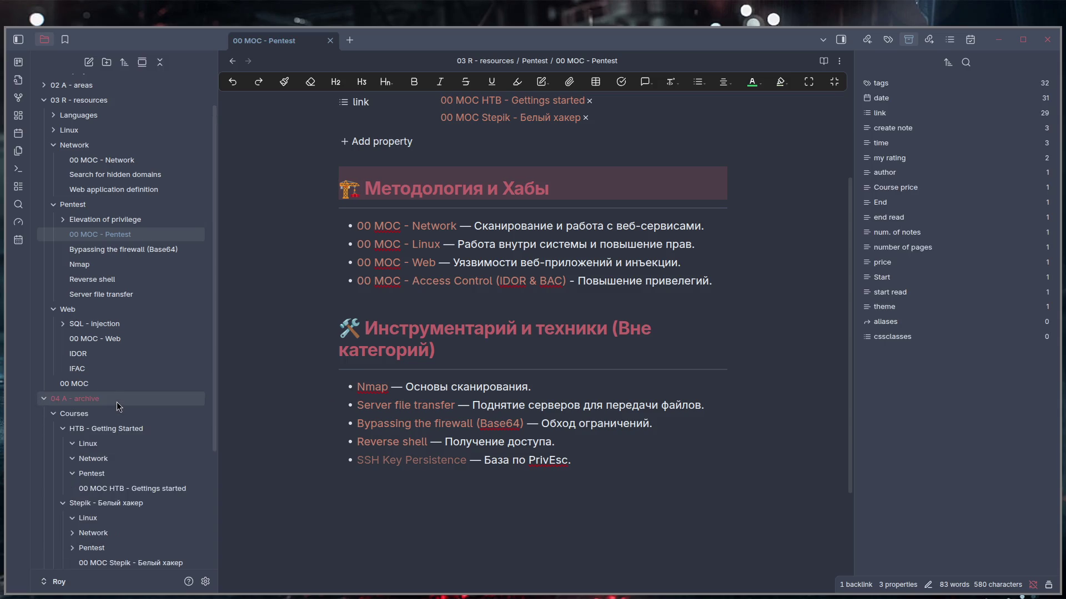
click(115, 398)
click(115, 397)
click(116, 397)
scroll(115, 397, down, 3)
click(108, 301)
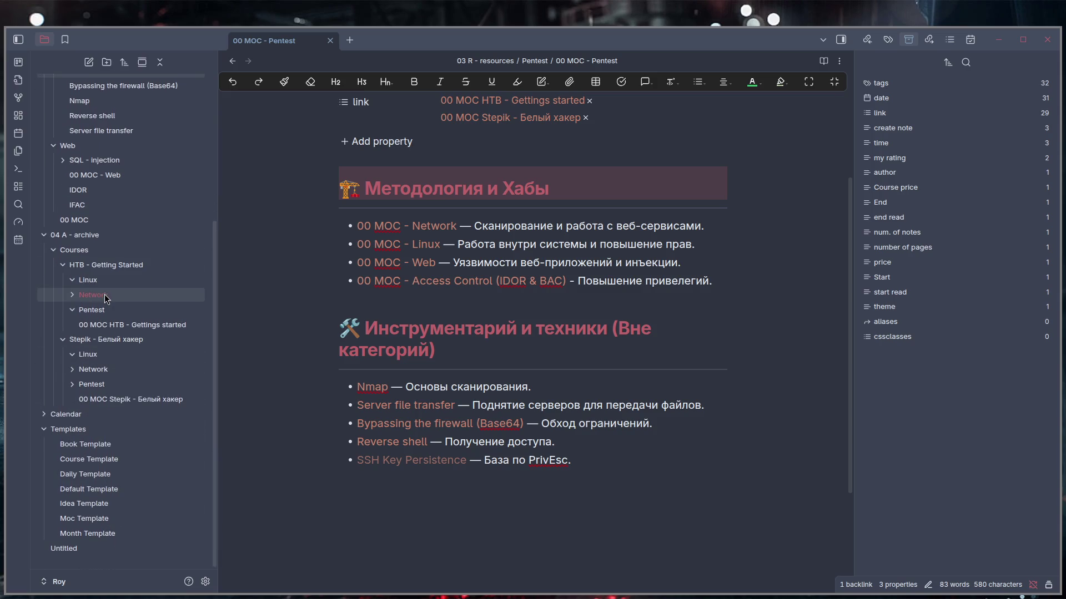
scroll(106, 299, up, 2)
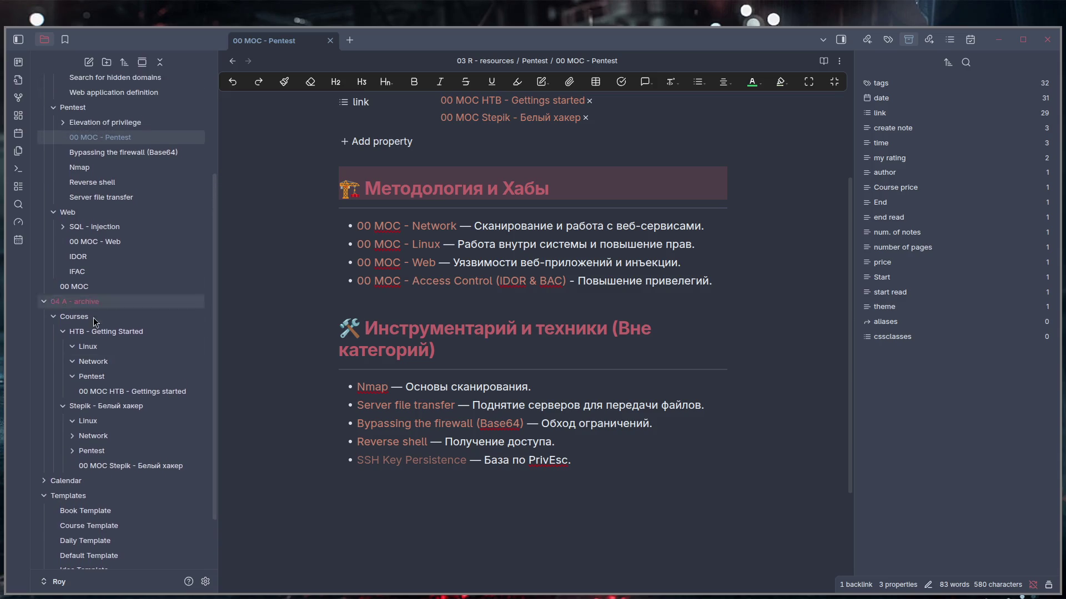
click(95, 364)
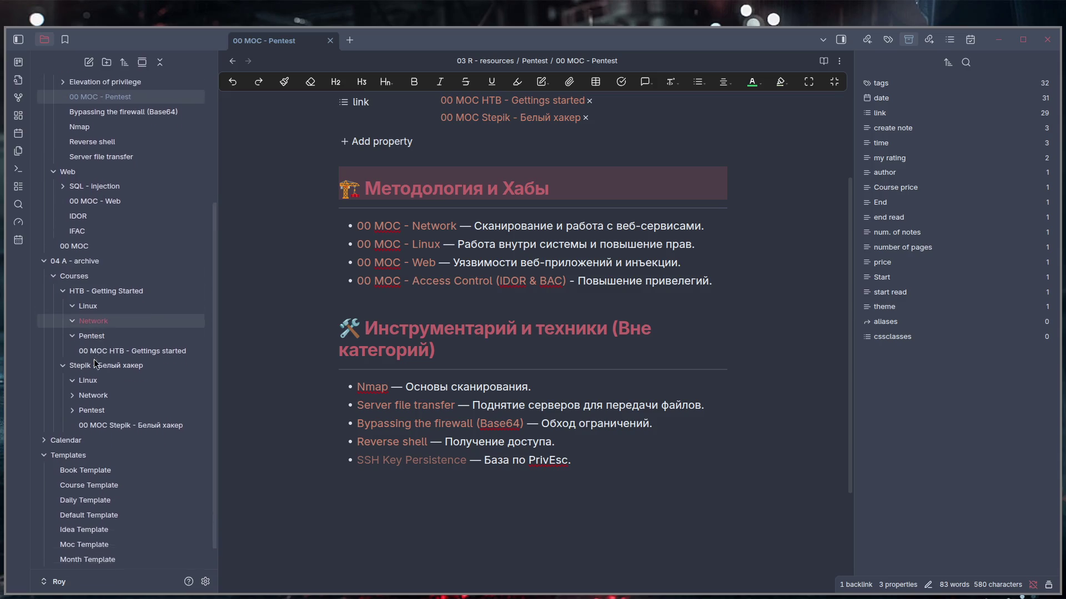
scroll(95, 363, down, 2)
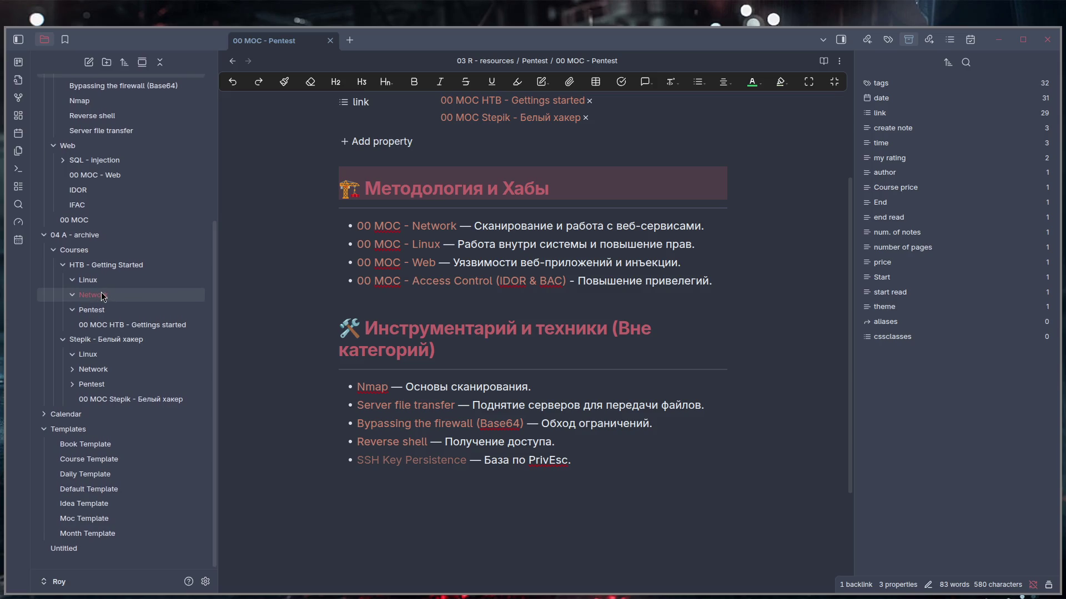
scroll(102, 296, up, 1)
scroll(99, 333, up, 1)
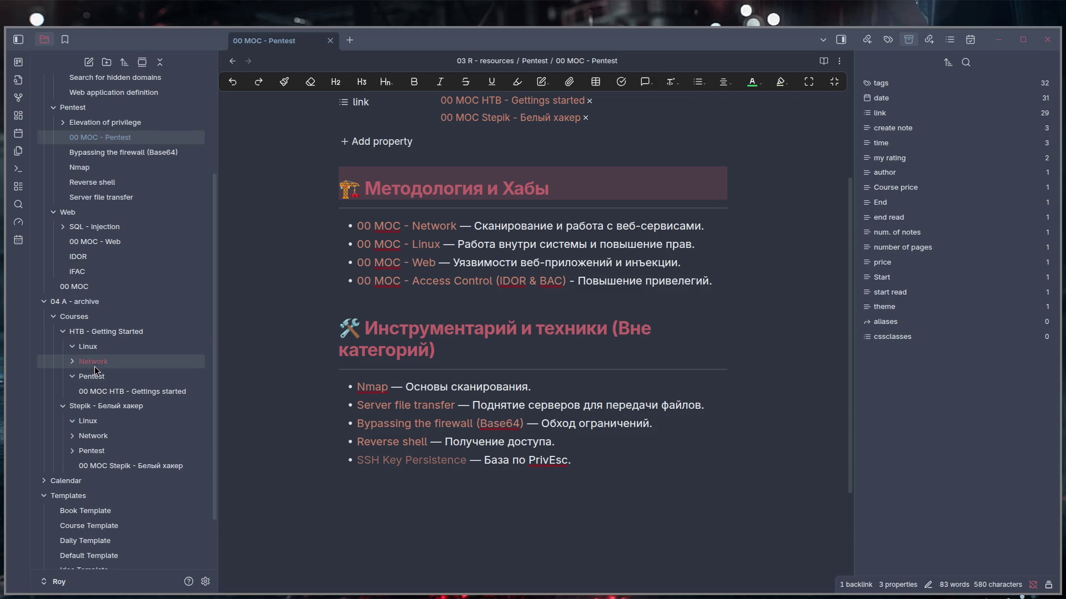
- Create a stray Untitled folder inside Network by mistake and delete it again
right_click(95, 366)
click(112, 388)
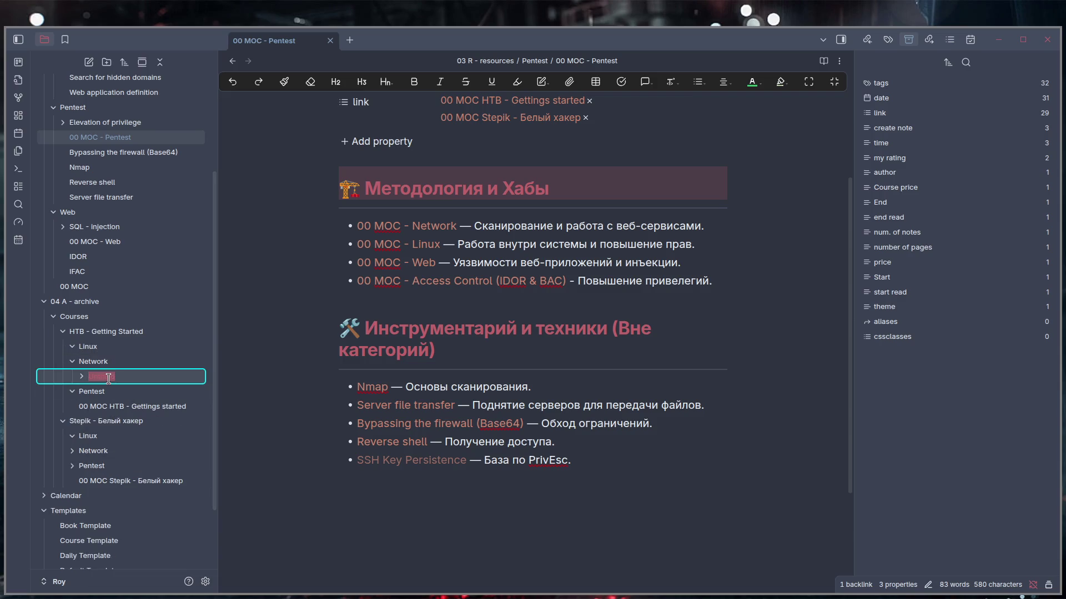
key(Return)
right_click(121, 381)
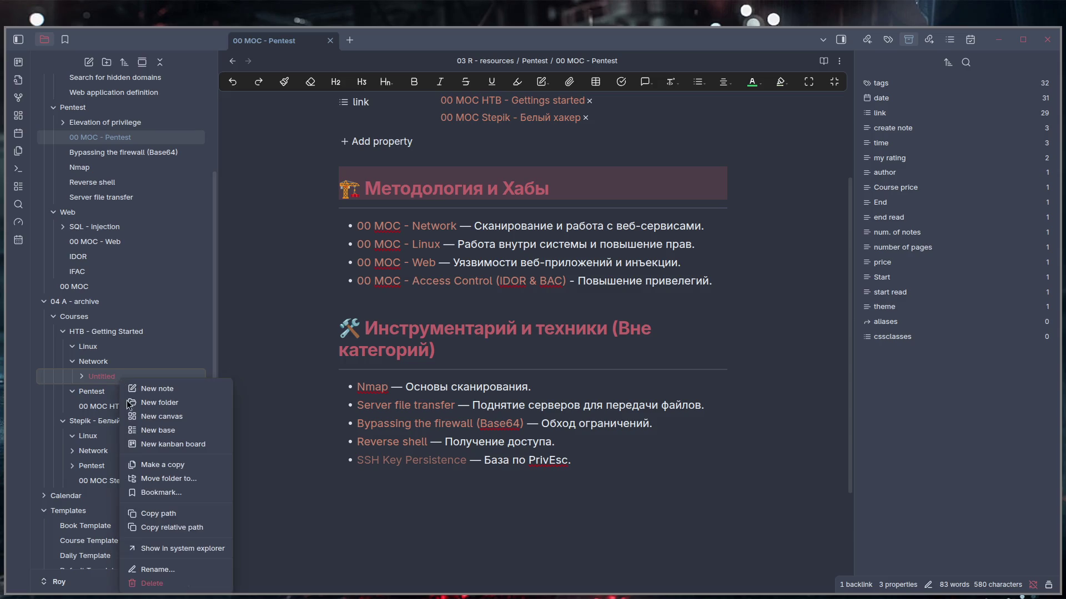
click(152, 583)
- Create a new blank note inside the Network folder and expand it to show the note
right_click(89, 364)
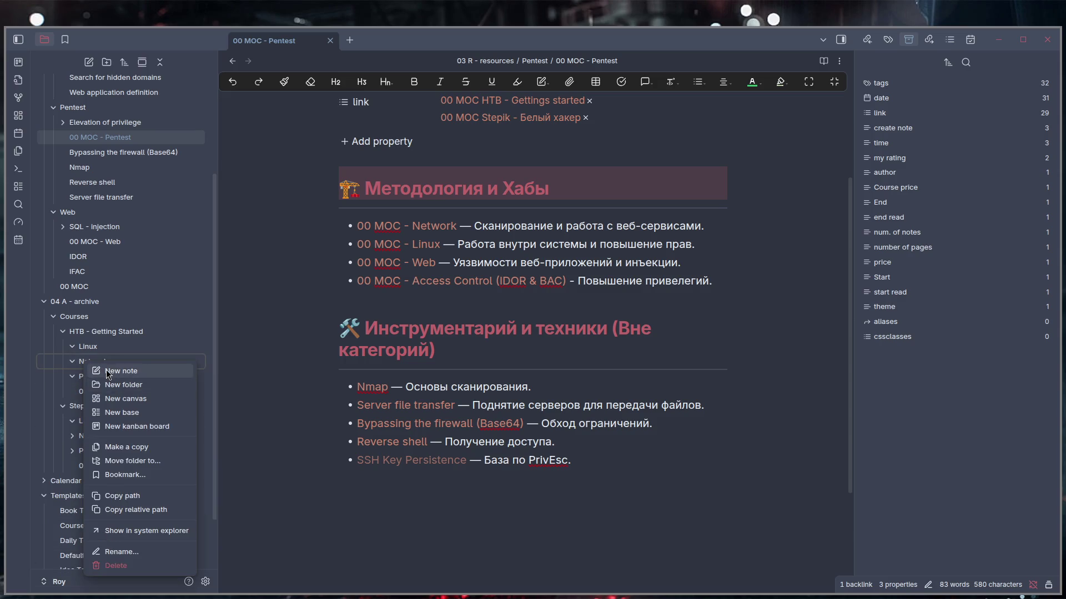
click(106, 369)
click(106, 364)
scroll(92, 300, down, 2)
click(93, 295)
scroll(94, 298, up, 5)
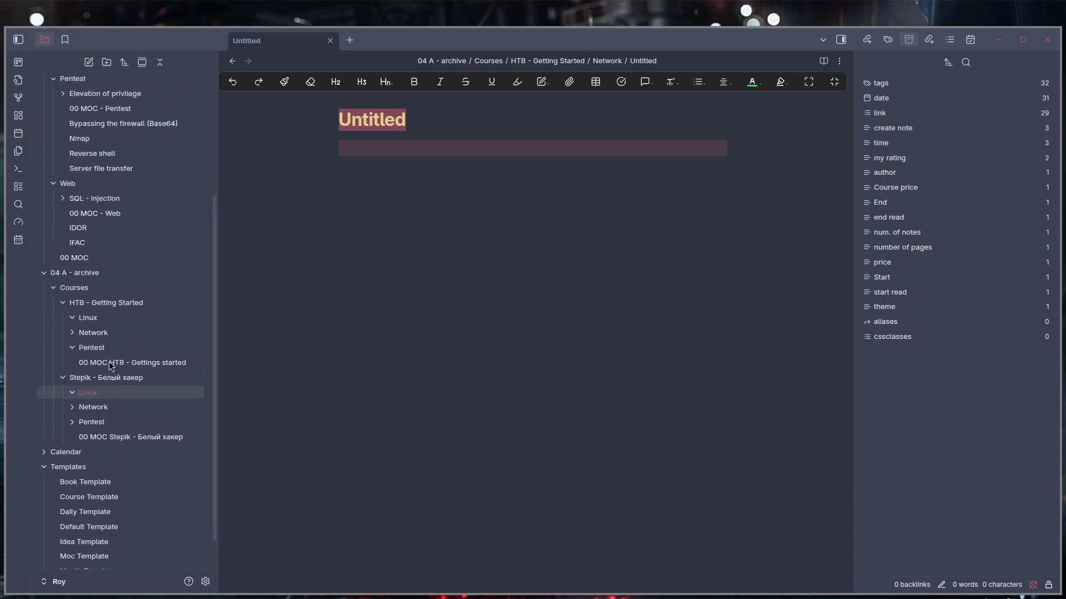
- Review the Bypassing the firewall (Base64) note, open 00 MOC - Network, expand Linux, then switch to Gemini
click(120, 286)
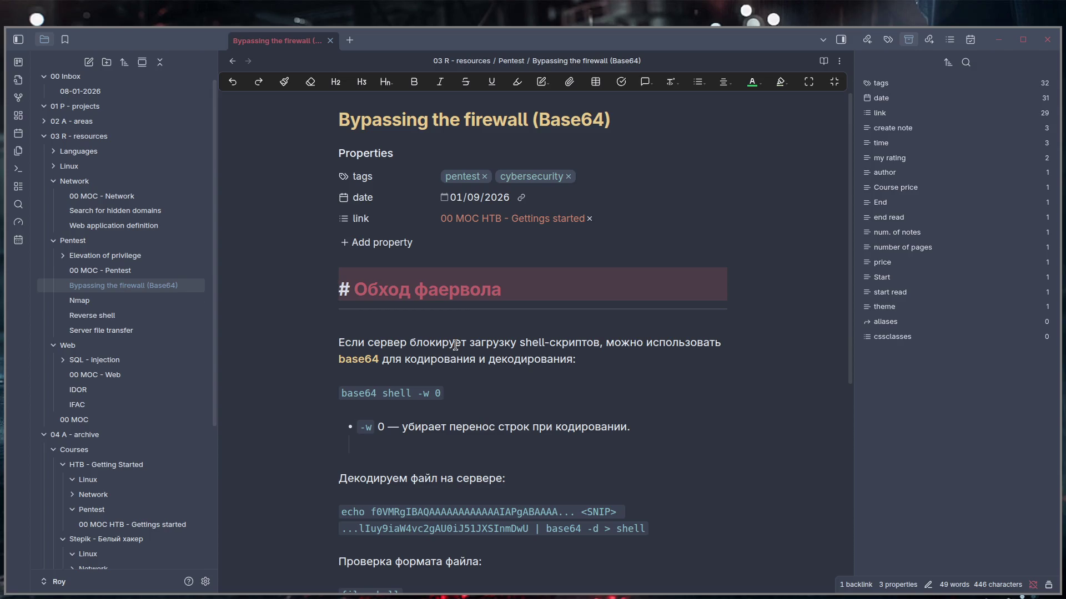
scroll(456, 341, down, 2)
scroll(470, 307, up, 2)
click(109, 197)
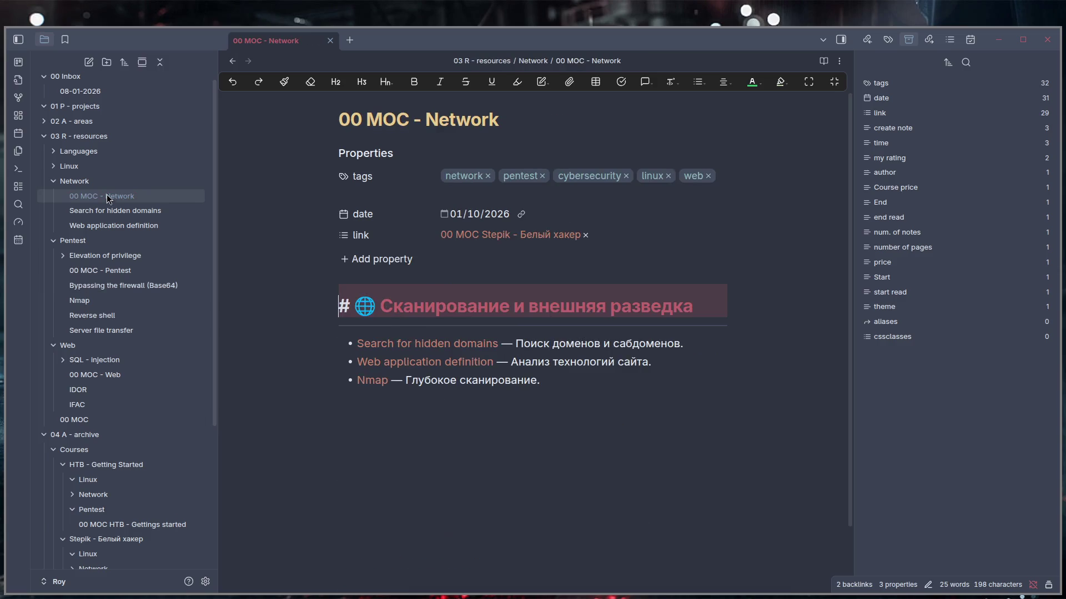
click(77, 167)
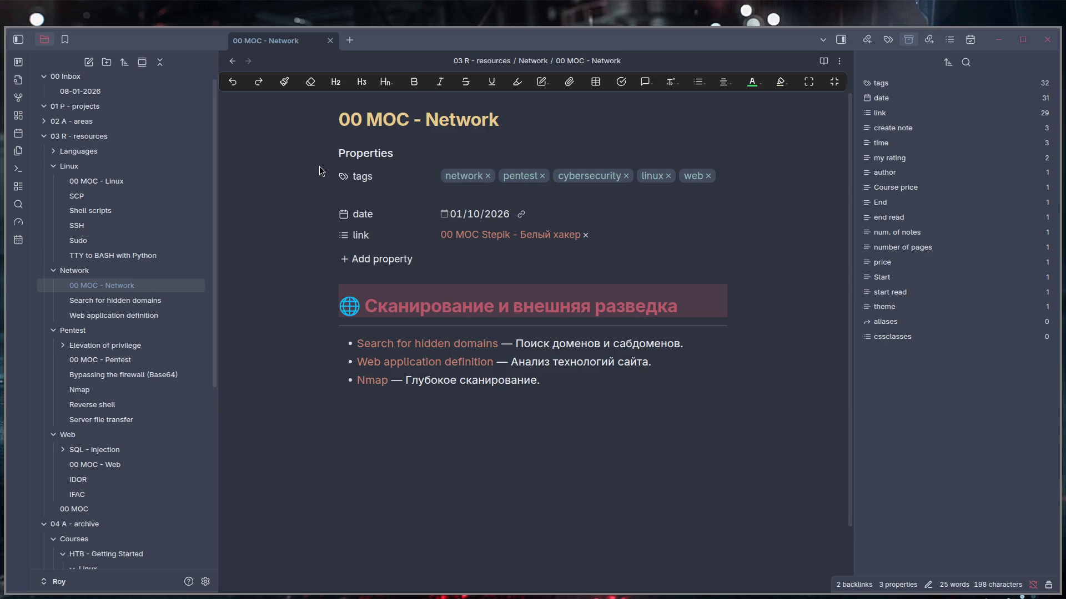
key(alt+Tab)
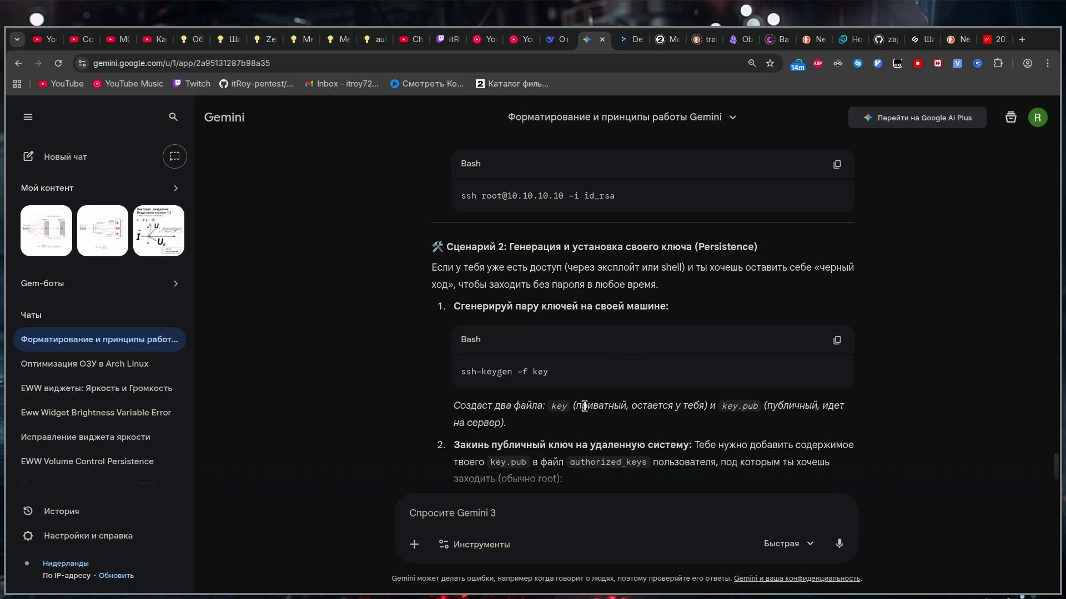
scroll(575, 351, down, 4)
scroll(575, 350, down, 5)
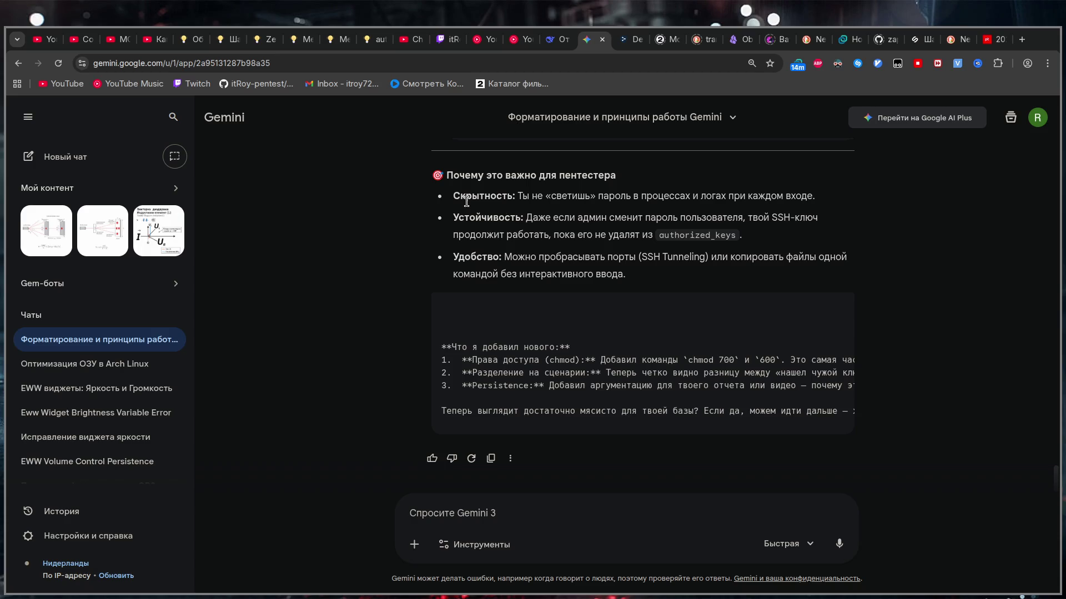
scroll(427, 249, up, 2)
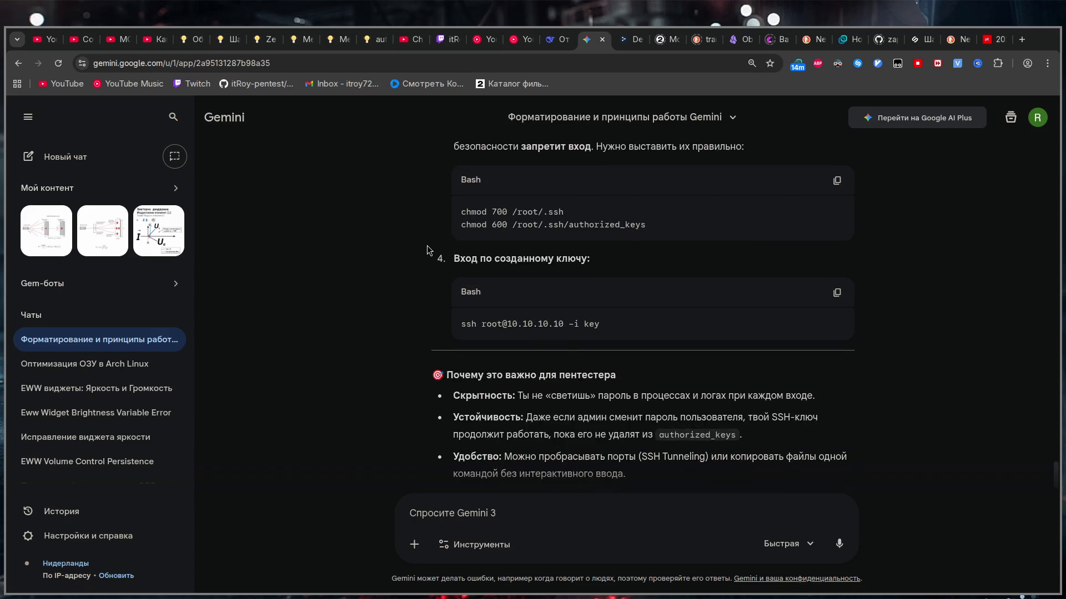
scroll(427, 250, down, 2)
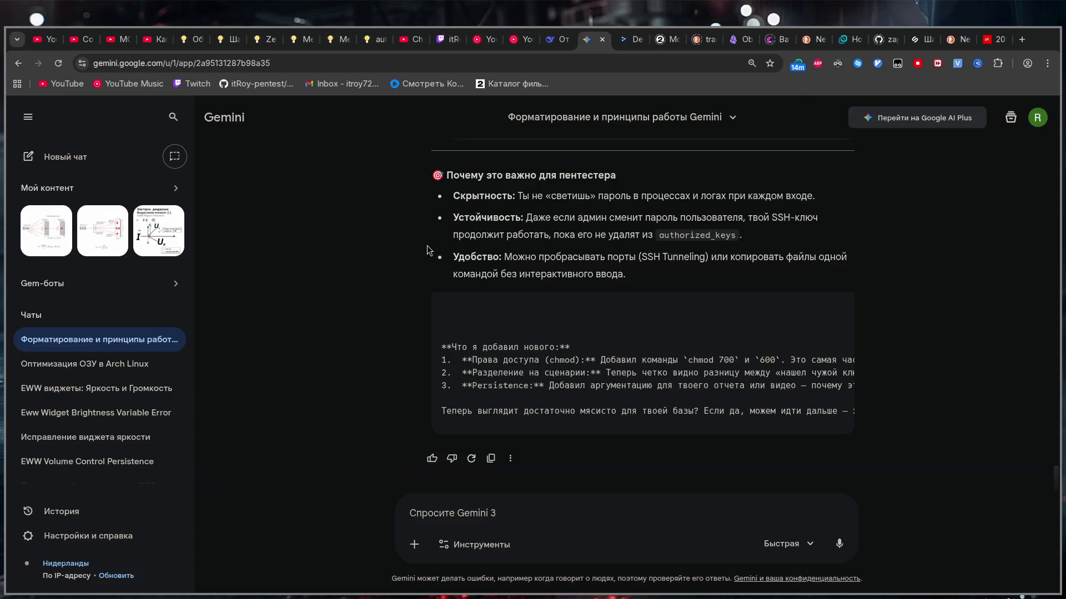
- Return from the Gemini SSH persistence reply to the Obsidian notes window
key(super+2)
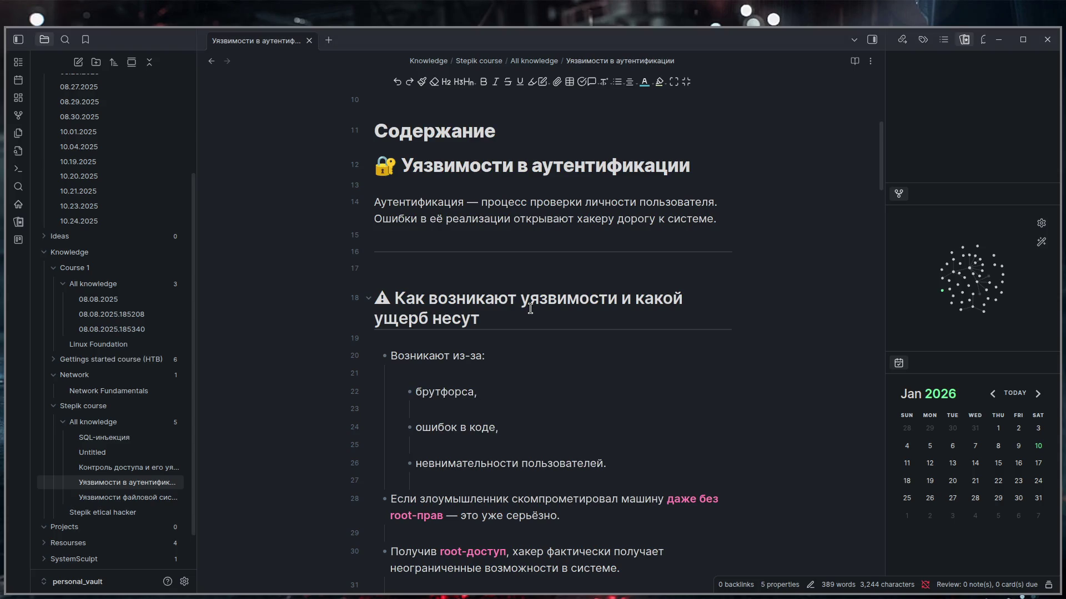
scroll(530, 309, up, 3)
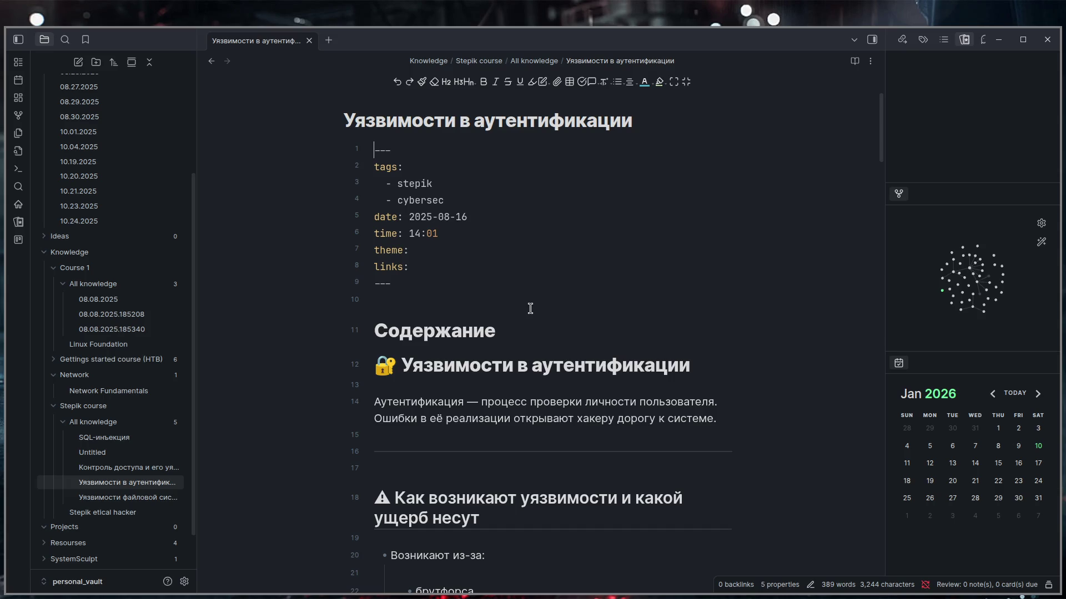
scroll(487, 363, down, 2)
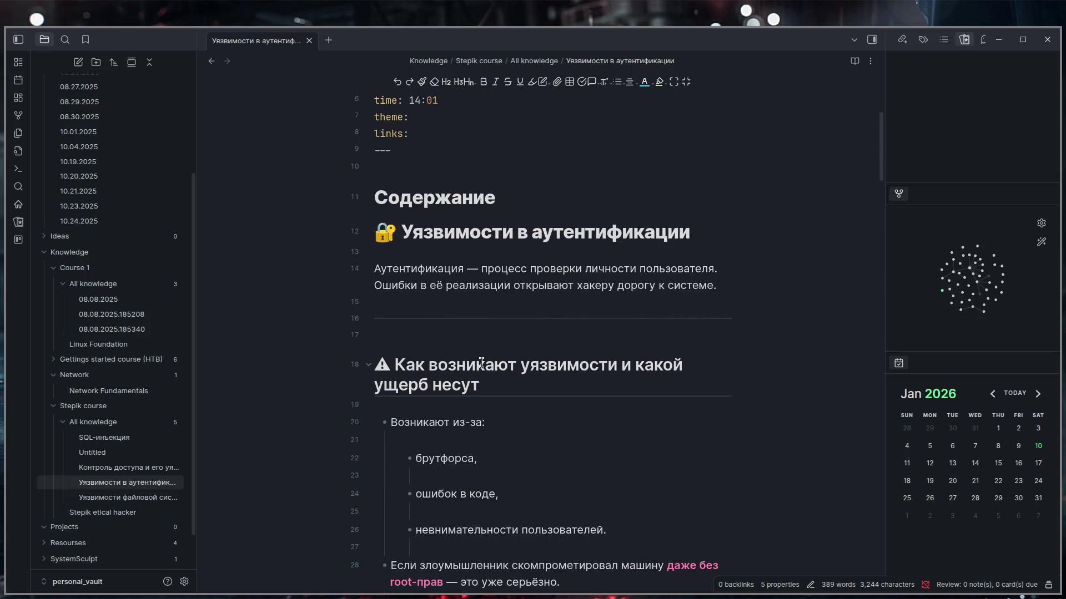
scroll(481, 330, down, 1)
scroll(438, 269, down, 2)
scroll(433, 265, down, 3)
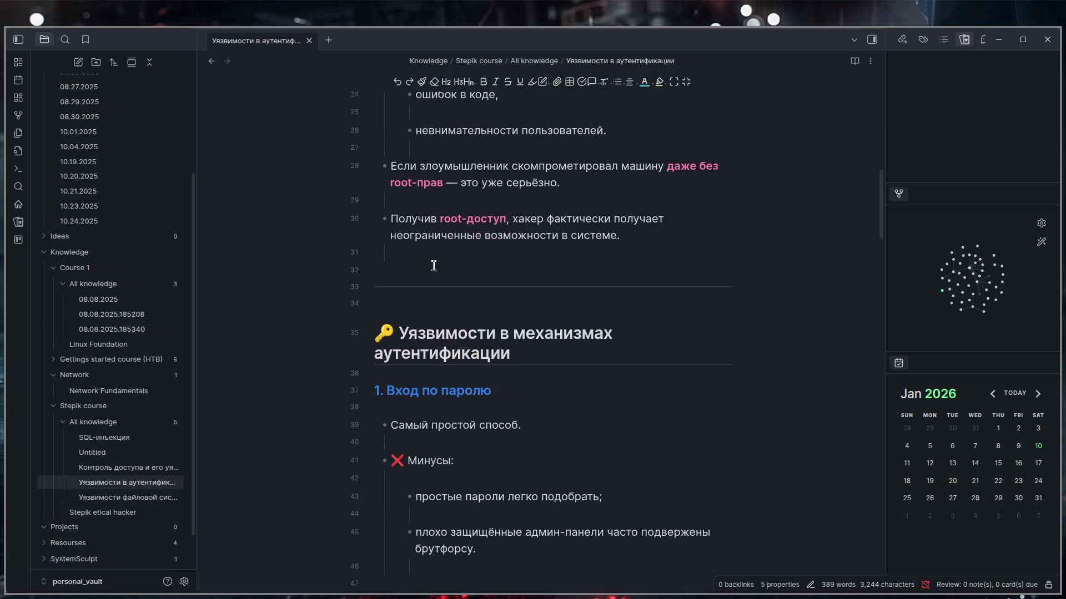
scroll(433, 264, down, 4)
scroll(433, 265, down, 4)
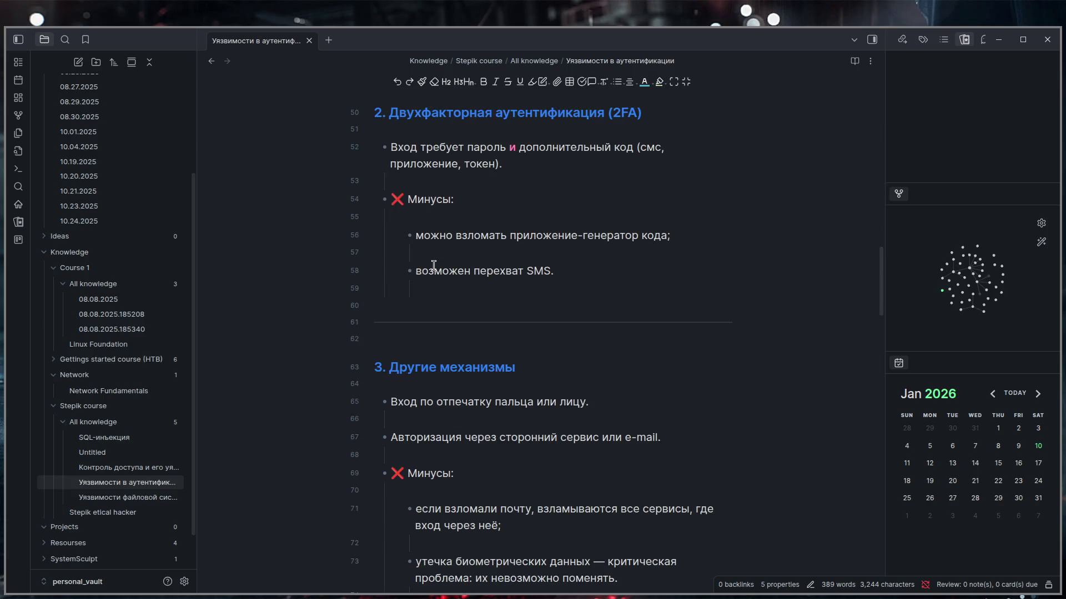
scroll(434, 265, down, 3)
scroll(433, 265, down, 2)
scroll(433, 265, up, 5)
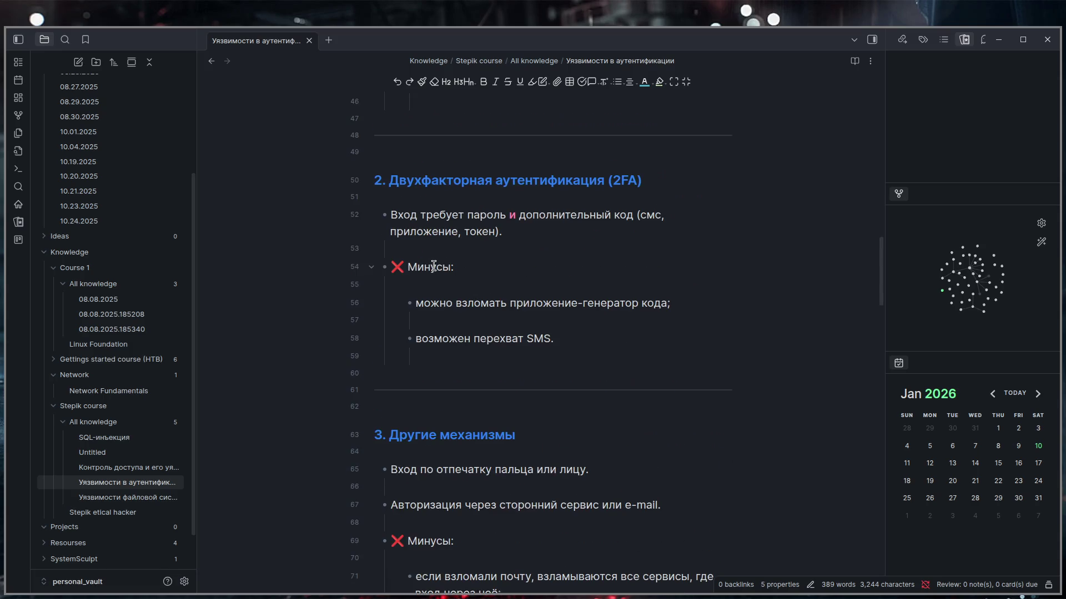
scroll(433, 266, up, 4)
scroll(433, 267, up, 1)
scroll(433, 267, down, 10)
scroll(431, 266, down, 4)
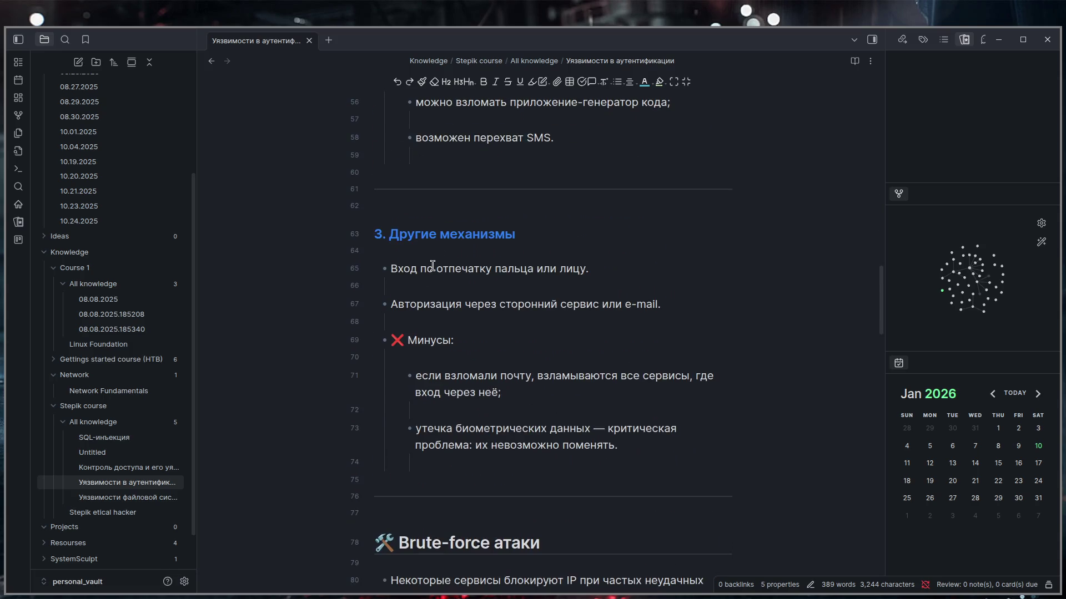
scroll(432, 266, down, 2)
scroll(432, 266, down, 4)
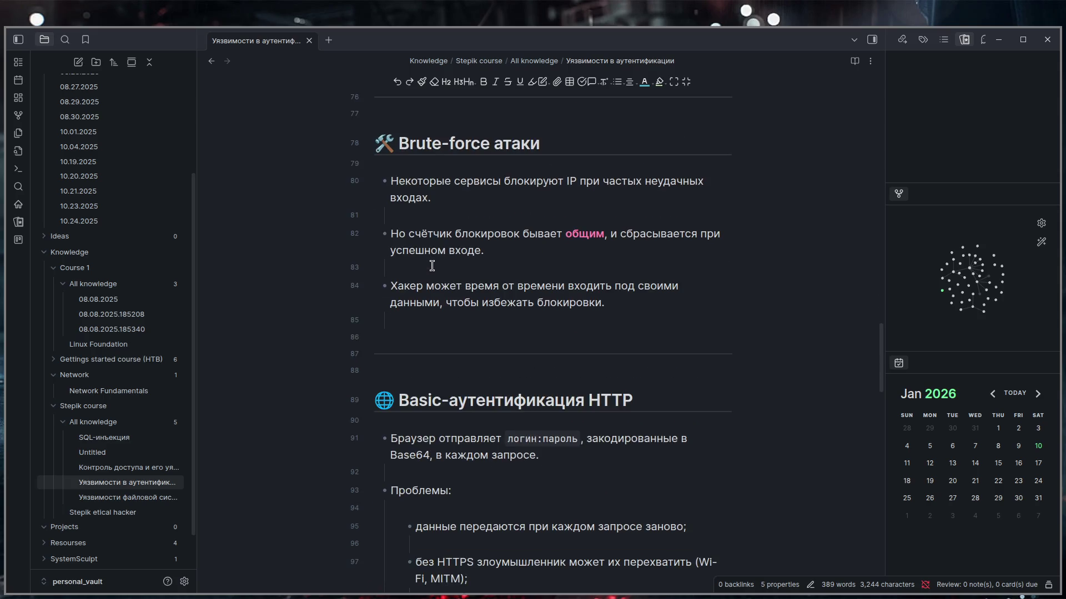
scroll(433, 266, down, 3)
scroll(432, 265, down, 2)
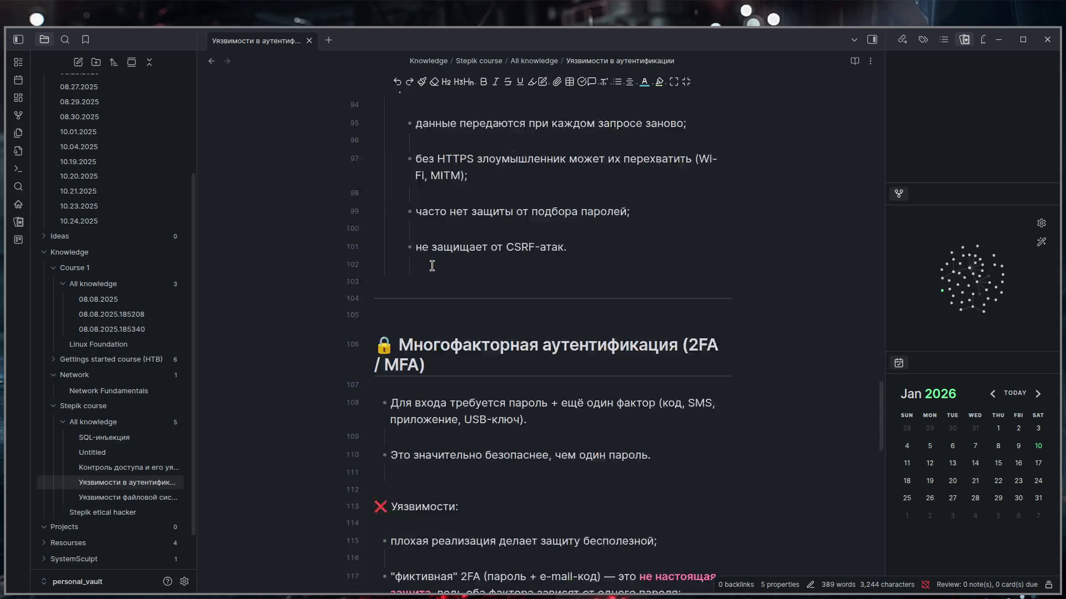
scroll(432, 266, down, 4)
scroll(432, 265, down, 2)
scroll(437, 269, up, 12)
scroll(444, 275, up, 10)
scroll(444, 275, up, 3)
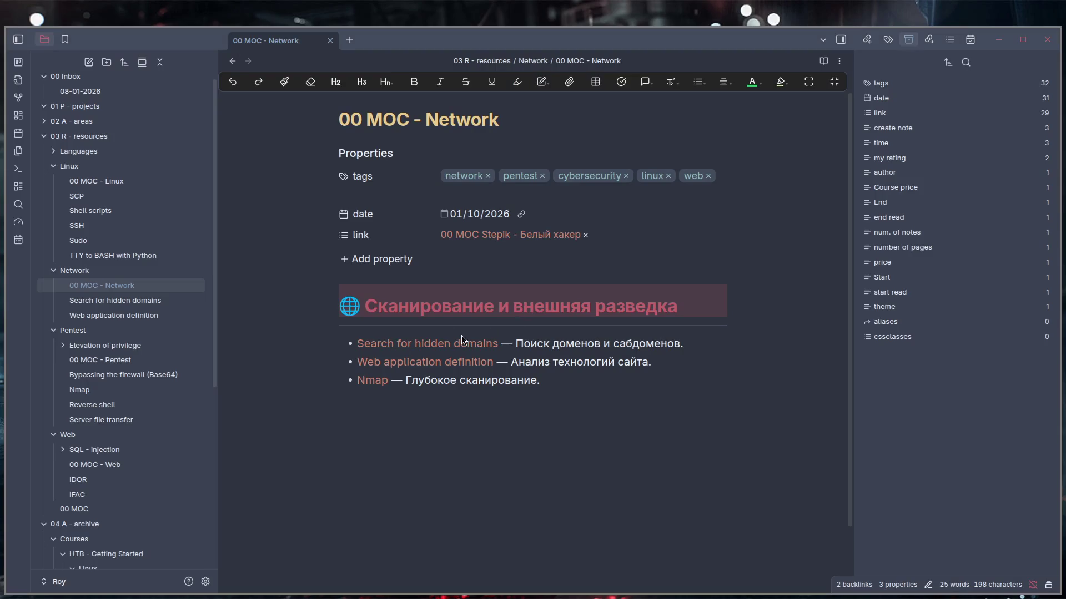
scroll(606, 353, up, 5)
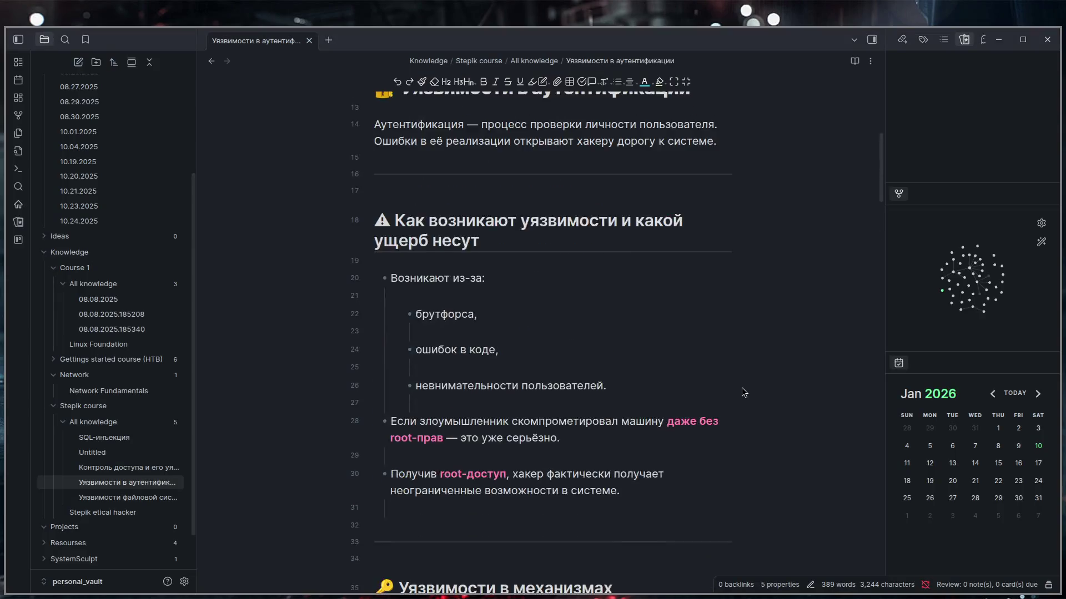
scroll(606, 353, up, 5)
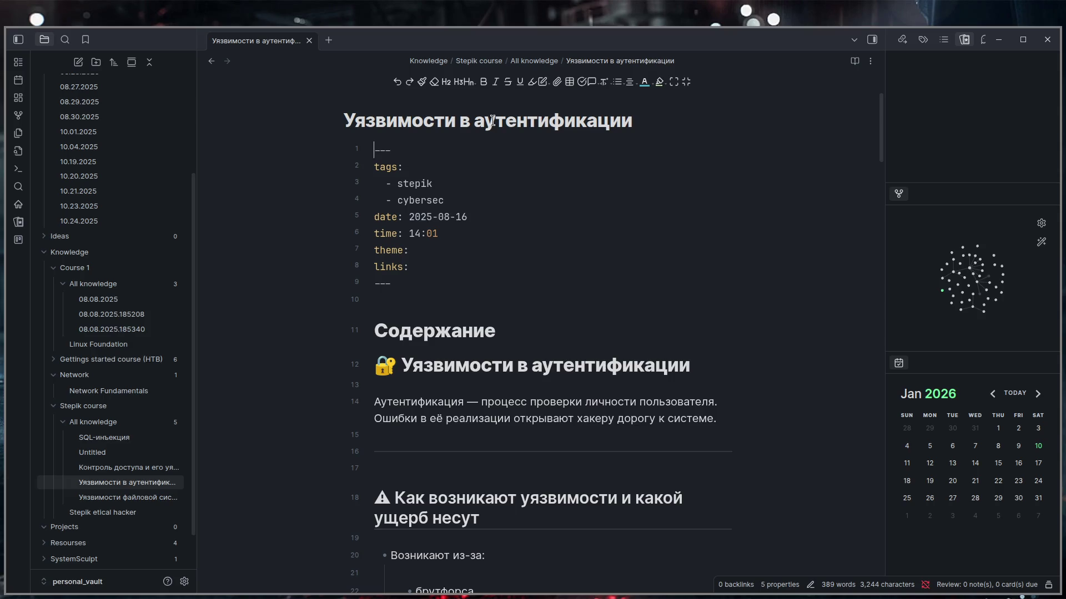
scroll(416, 364, down, 3)
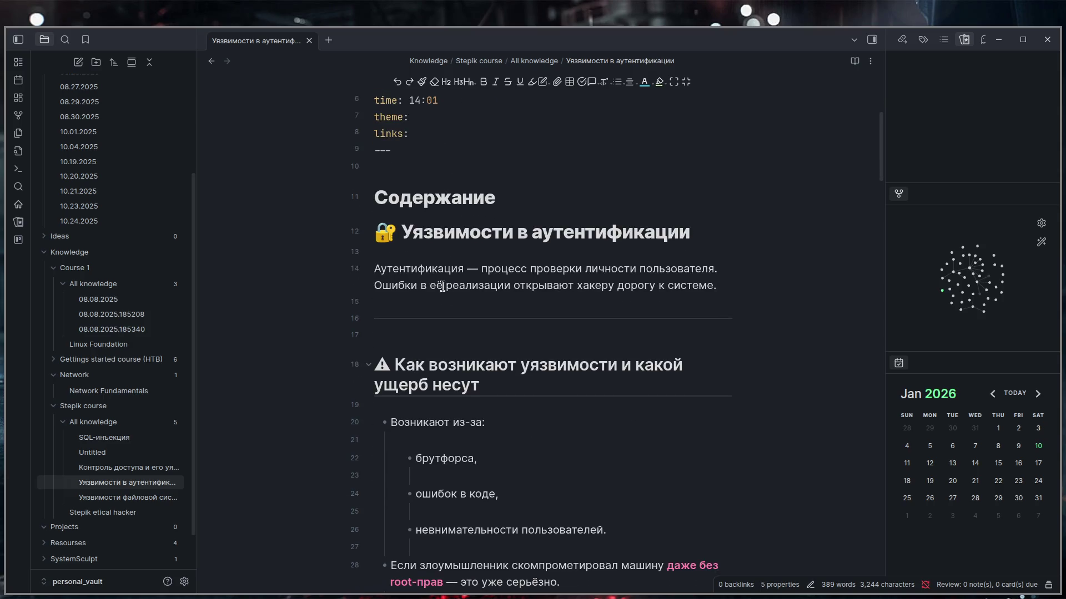
- Copy the heading Уязвимости в аутентификации from the note and switch to the browser
mouse_move(397, 238)
drag(397, 237, 697, 229)
key(ctrl+c)
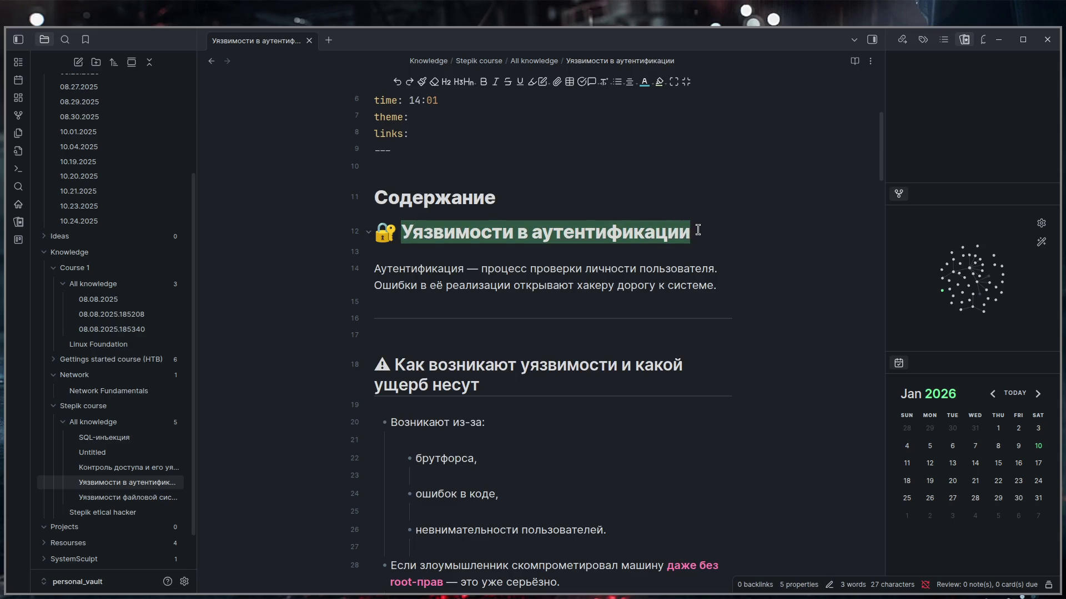
key(super+2)
key(super+3)
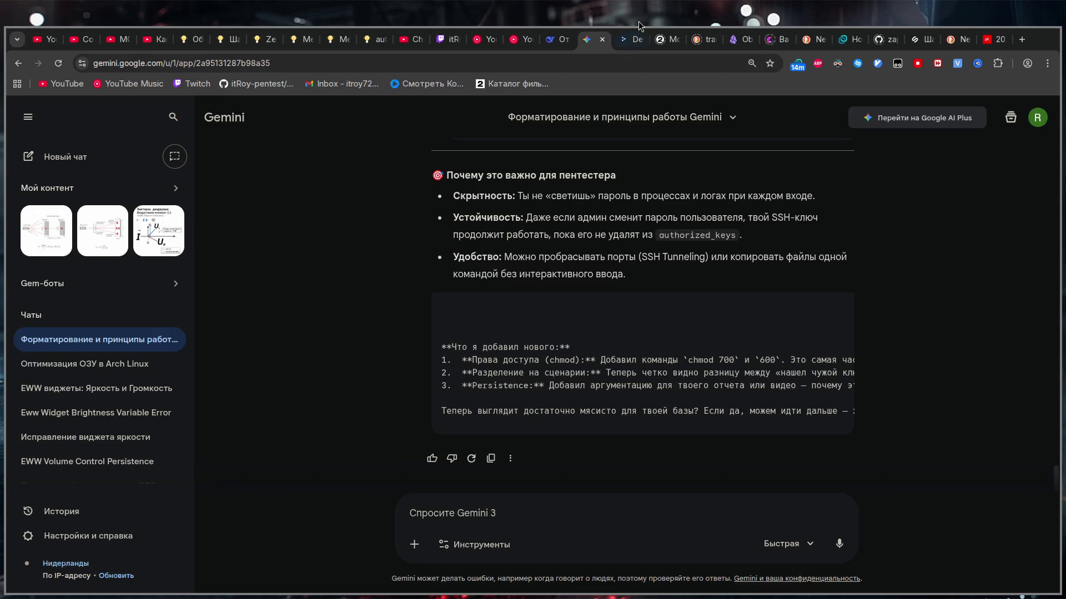
- Paste the Russian heading into DeepL as source and translate it Russian→English
click(626, 44)
key(ctrl+a)
key(ctrl+v)
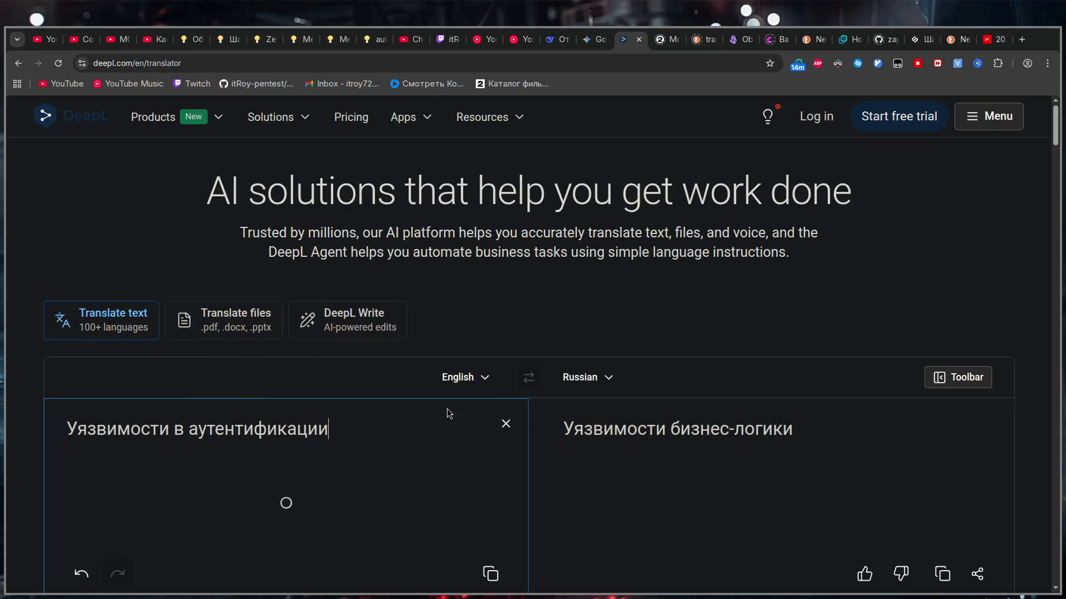
click(528, 377)
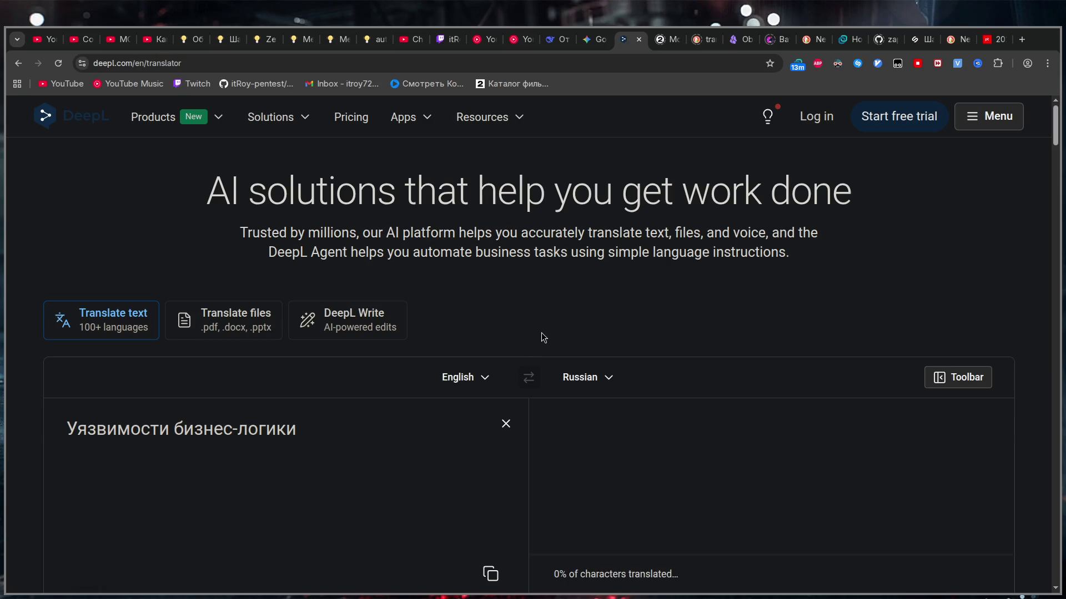
click(382, 432)
key(ctrl+a)
key(ctrl+v)
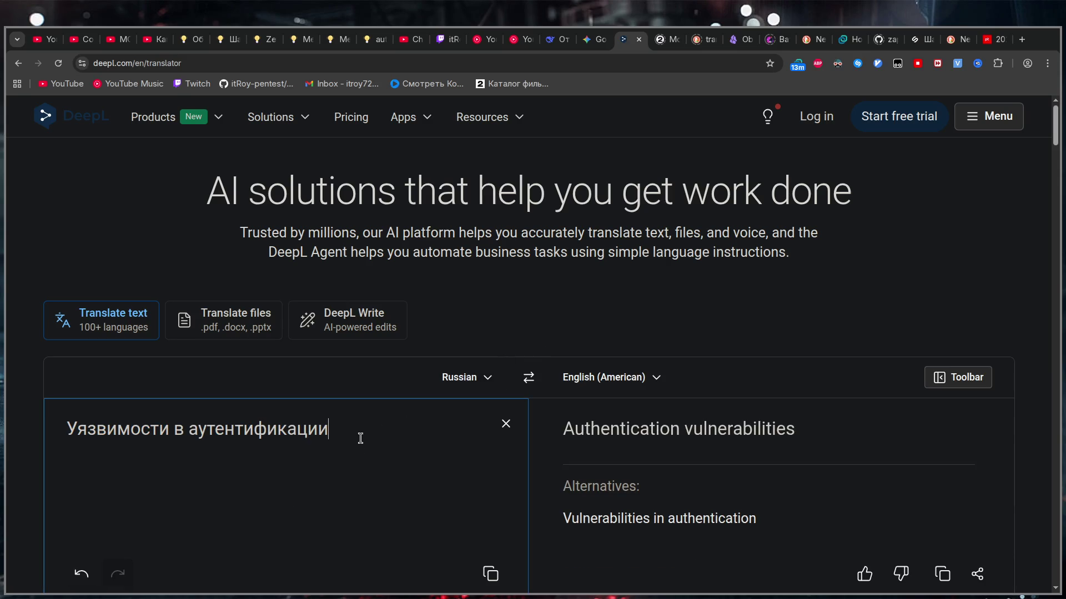
- Select the alternative wording 'Vulnerabilities in authentication' from the English translation
drag(785, 428, 539, 439)
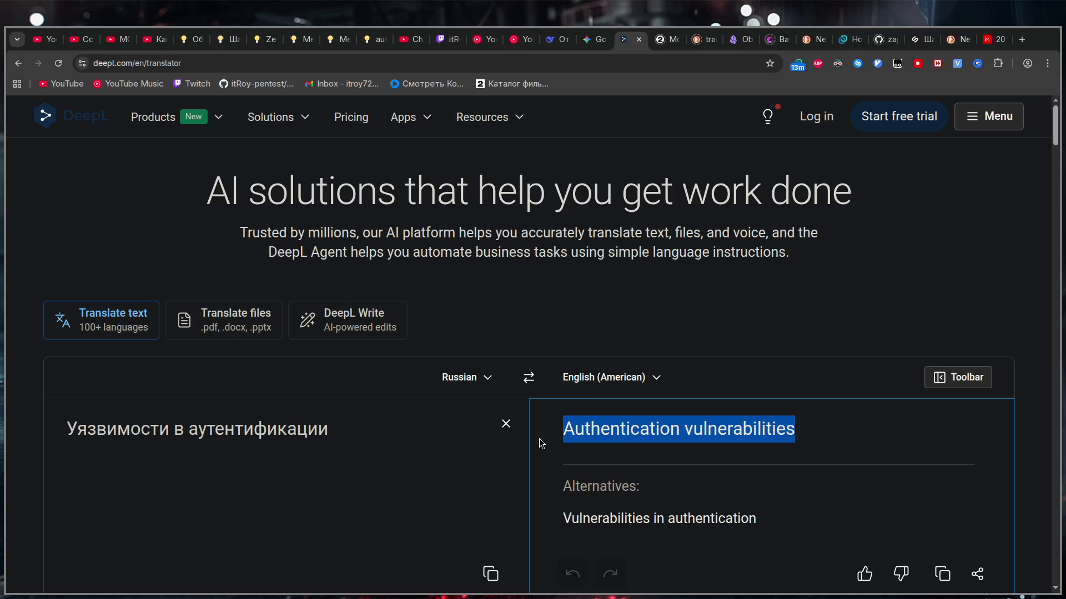
click(600, 328)
triple_click(782, 523)
drag(781, 524, 533, 514)
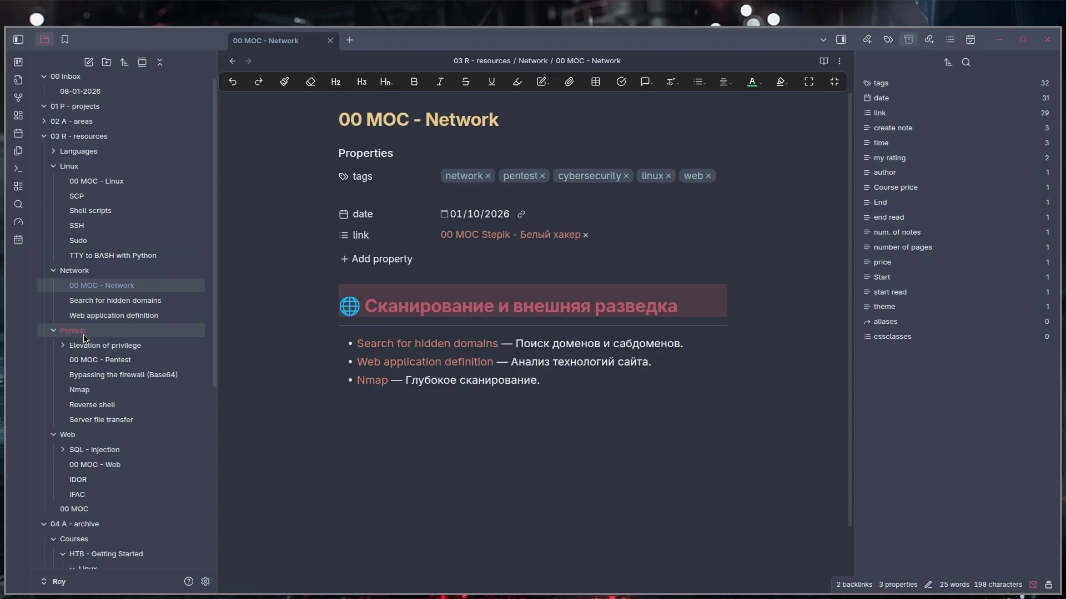
- Add a new folder under Pentest named from the pasted translation, trimming the stray trailing text
right_click(155, 333)
click(179, 353)
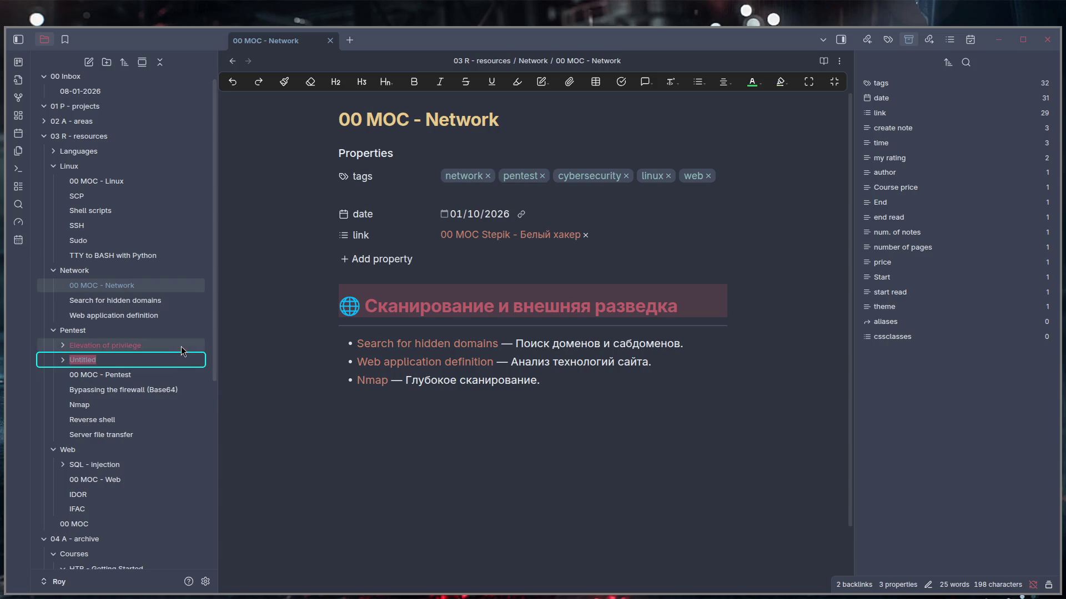
key(ctrl+v)
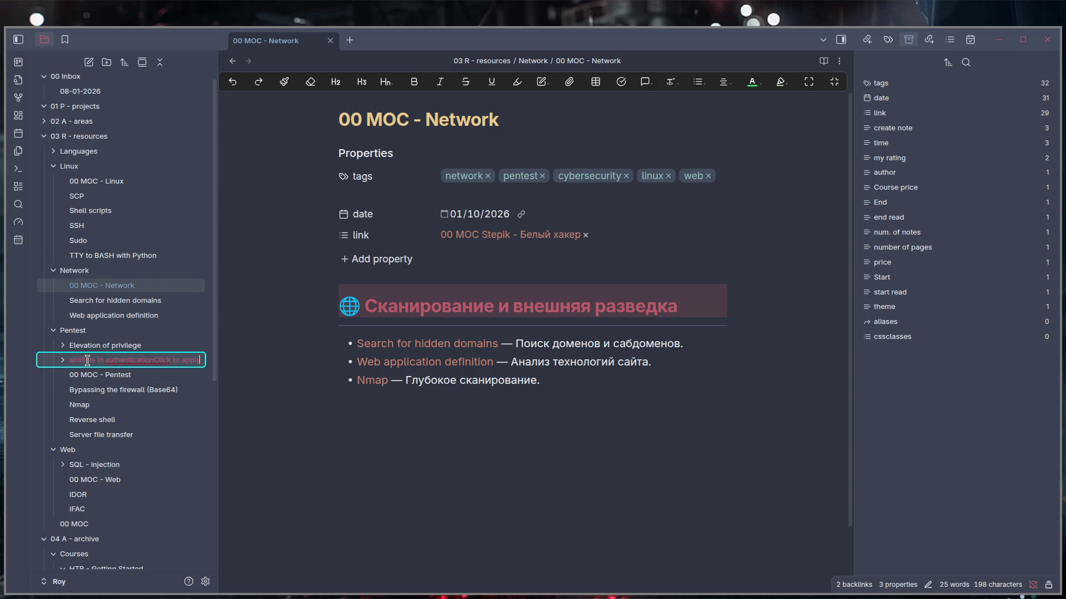
drag(173, 360, 235, 365)
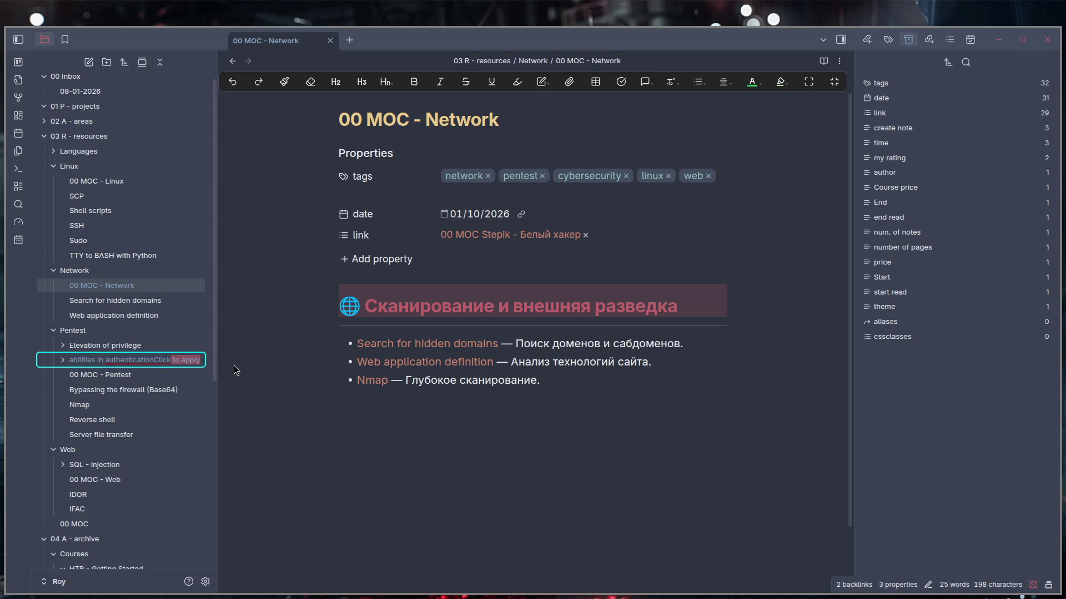
key(BackSpace)
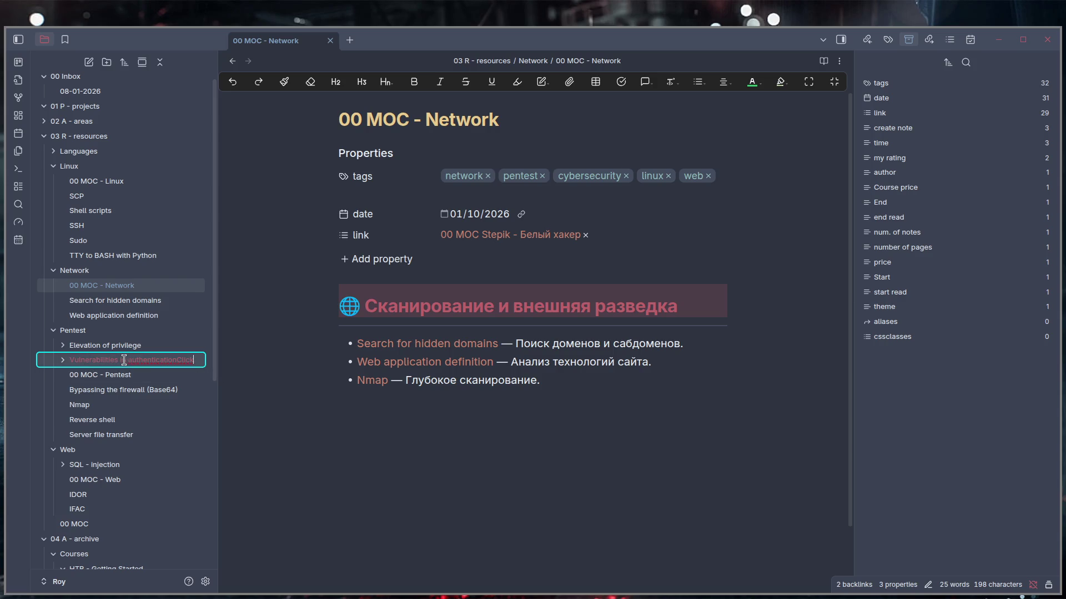
drag(176, 361, 196, 361)
- Confirm the folder name Vulnerabilities in authentication and create an empty note inside it
key(BackSpace)
key(Return)
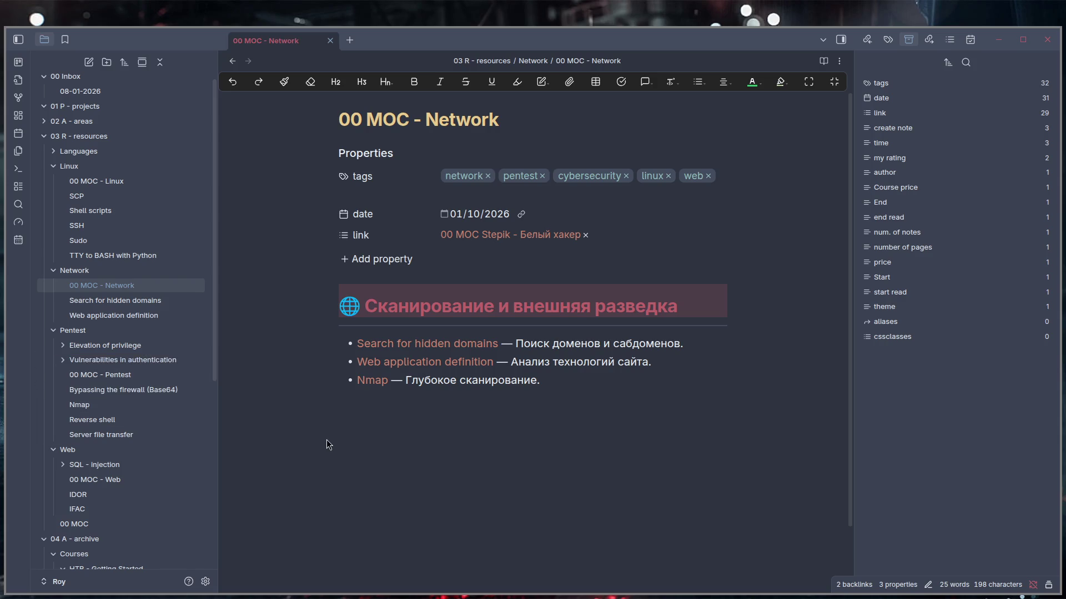
right_click(150, 362)
click(175, 370)
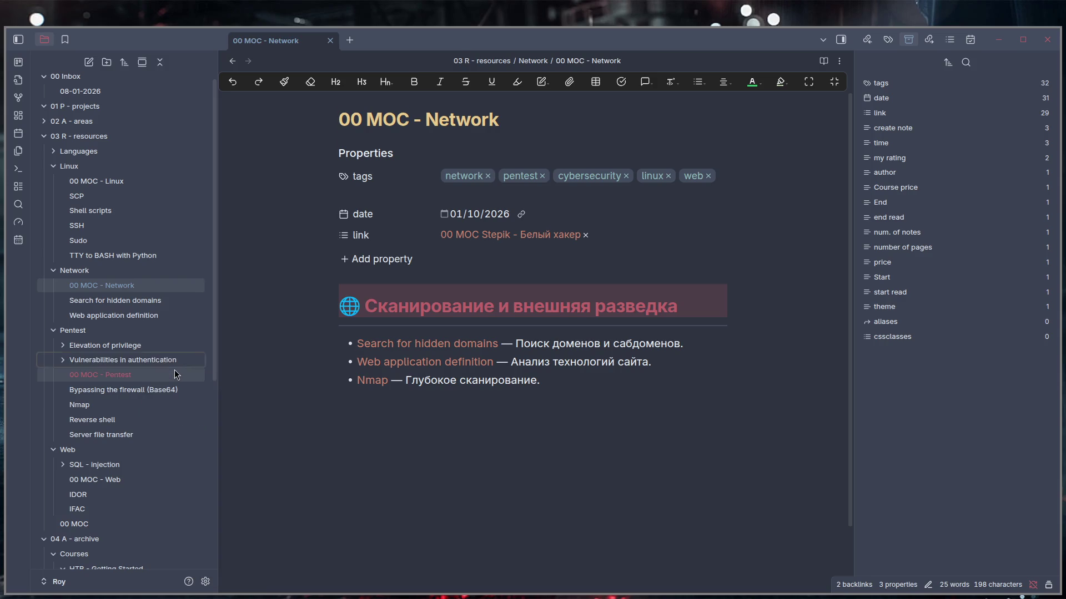
click(162, 361)
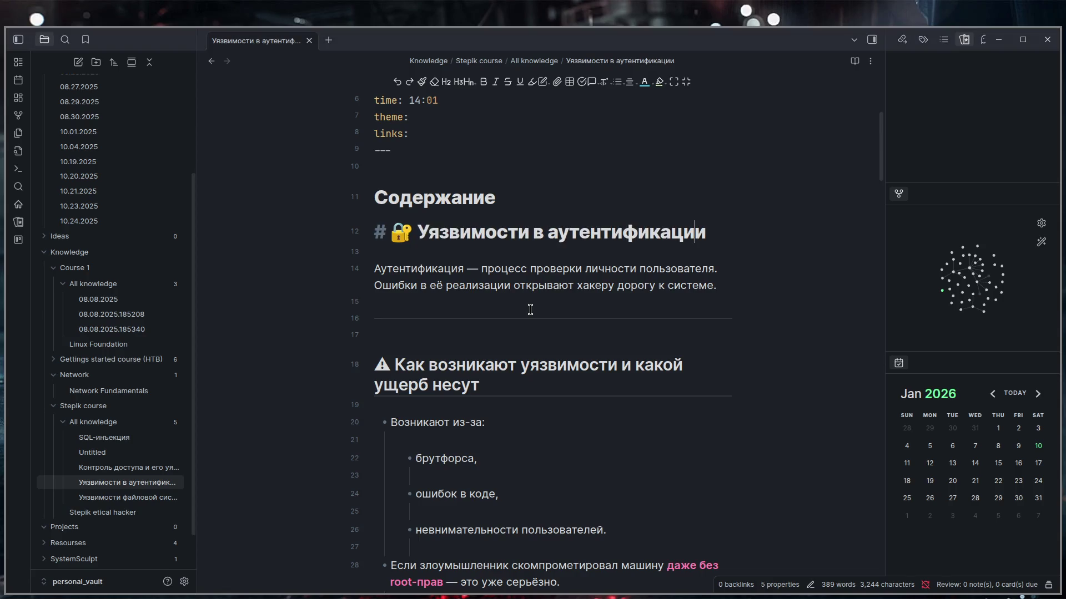
scroll(440, 316, down, 2)
mouse_move(376, 299)
mouse_down()
mouse_move(543, 464)
mouse_move(668, 372)
mouse_up()
scroll(633, 368, down, 3)
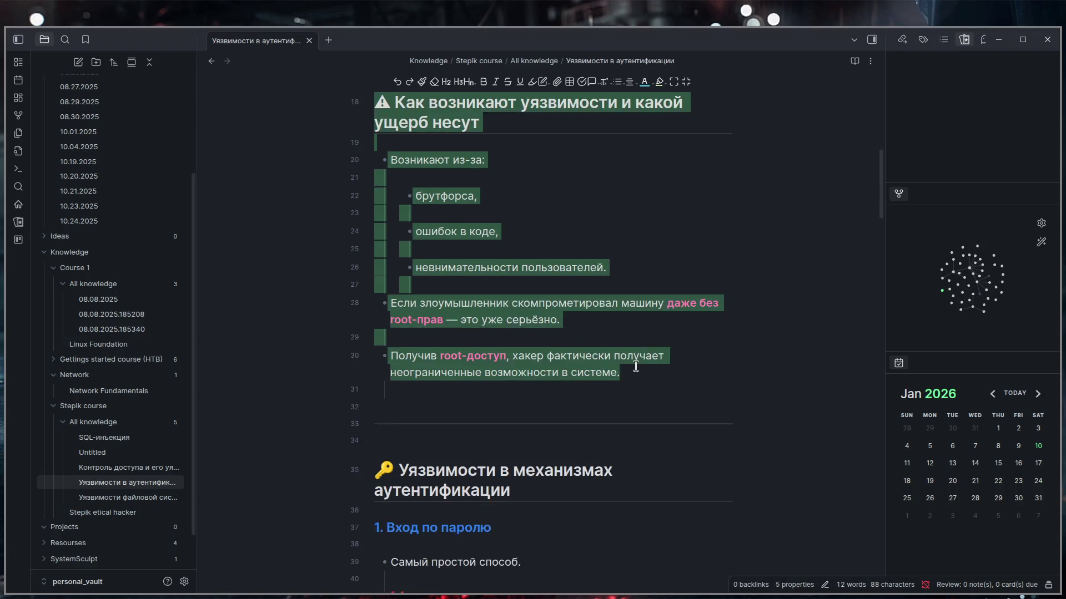
click(667, 371)
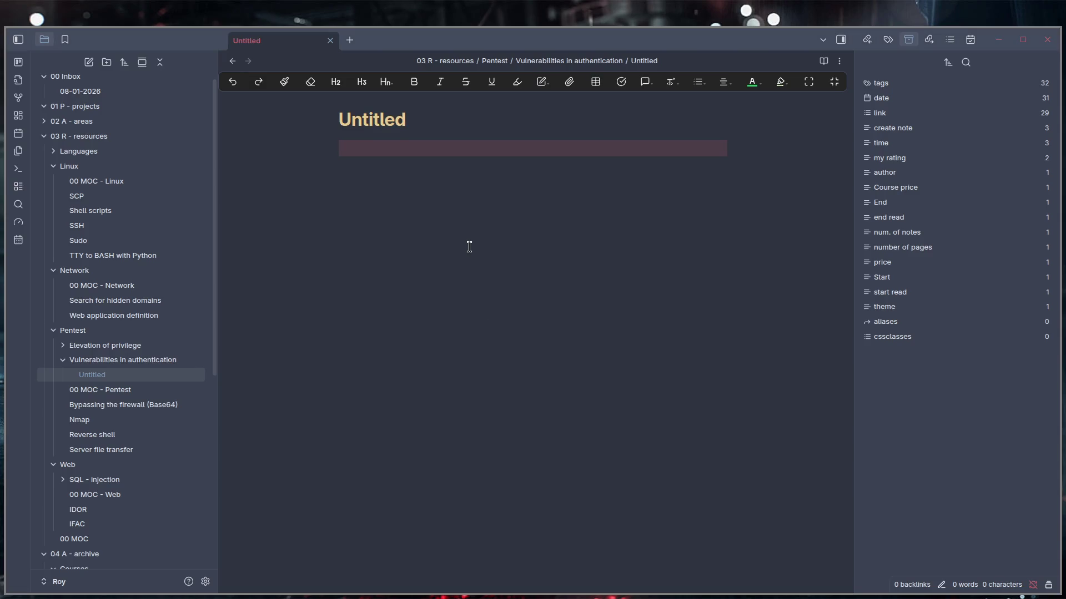
- Insert the Default Template and replace its Contents heading with the copied Russian section
key(ctrl+p)
key(Return)
key(Down)
key(Down)
key(Down)
key(Return)
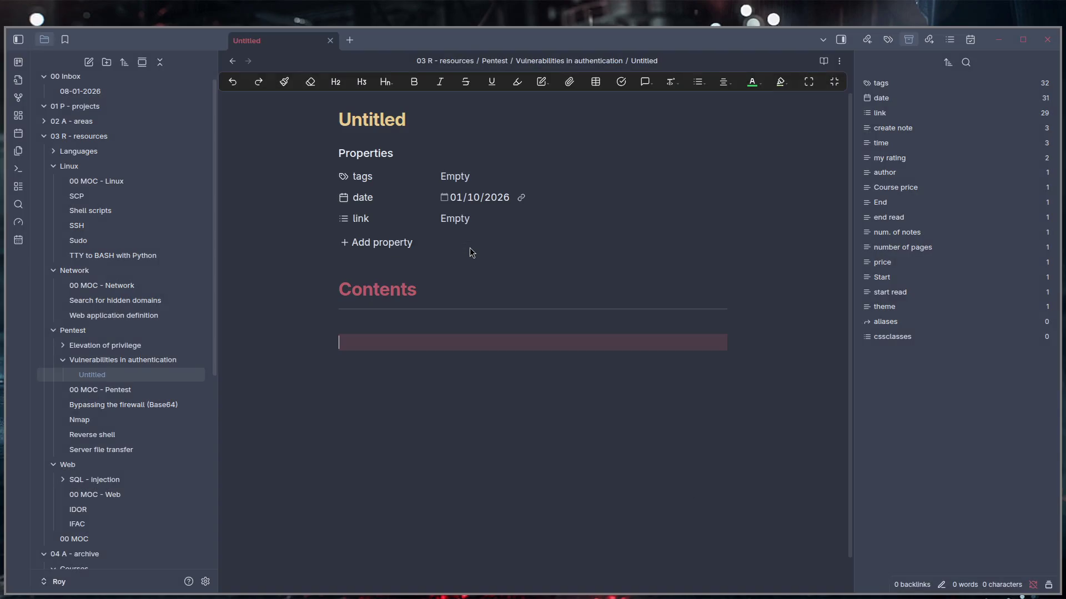
key(Up)
key(Up)
key(Up)
key(shift+Down)
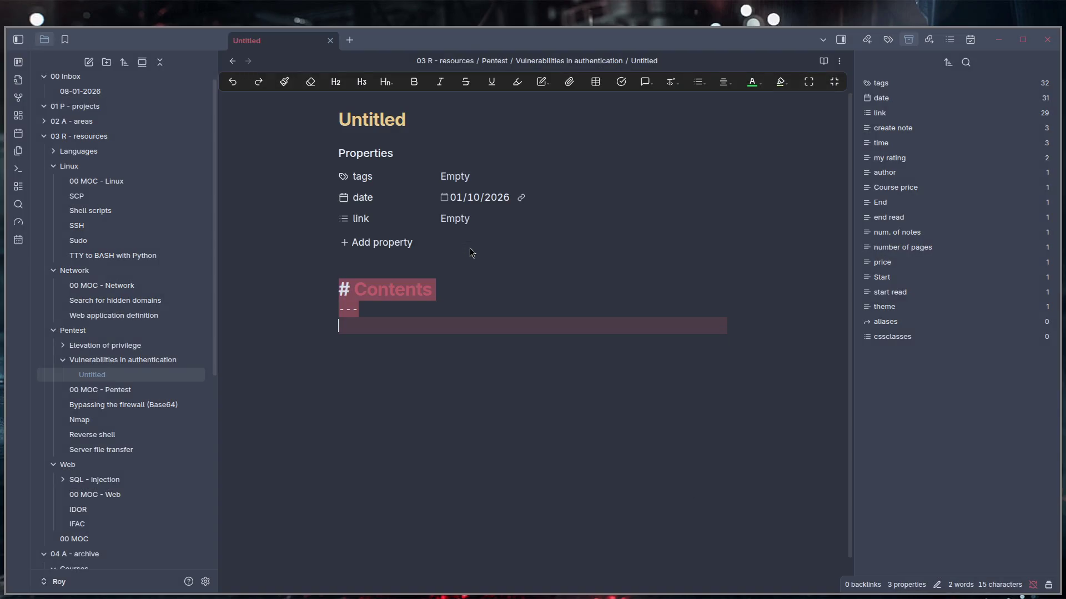
key(ctrl+v)
- Make the section heading top-level and add a '---' divider line beneath it
key(Up)
key(Up)
key(Up)
key(Up)
key(Up)
key(Up)
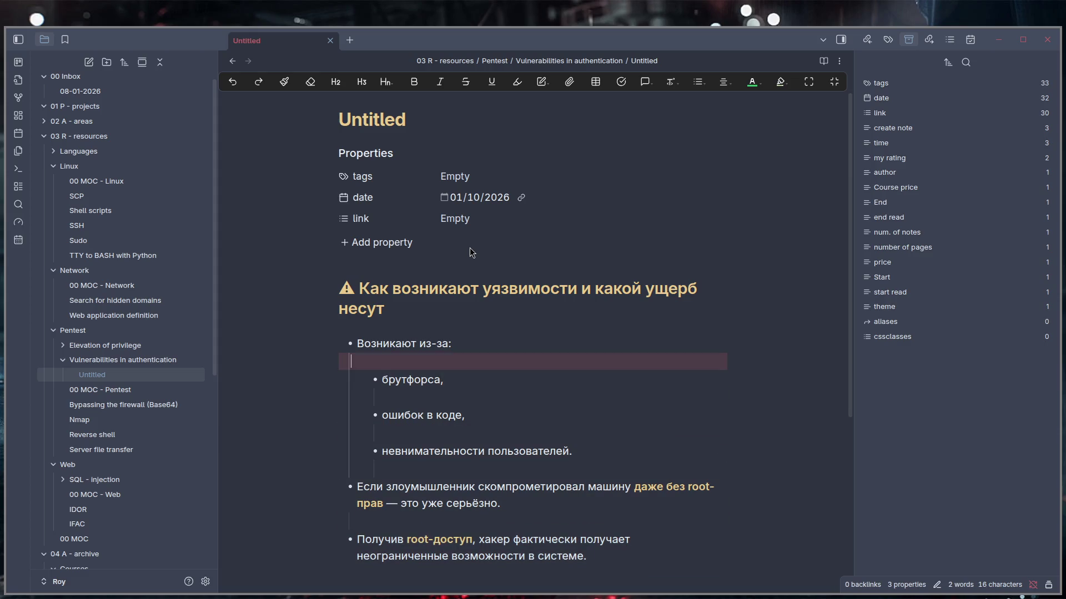
key(Up)
key(Up)
key(ctrl+Left)
key(ctrl+Left)
key(ctrl+Left)
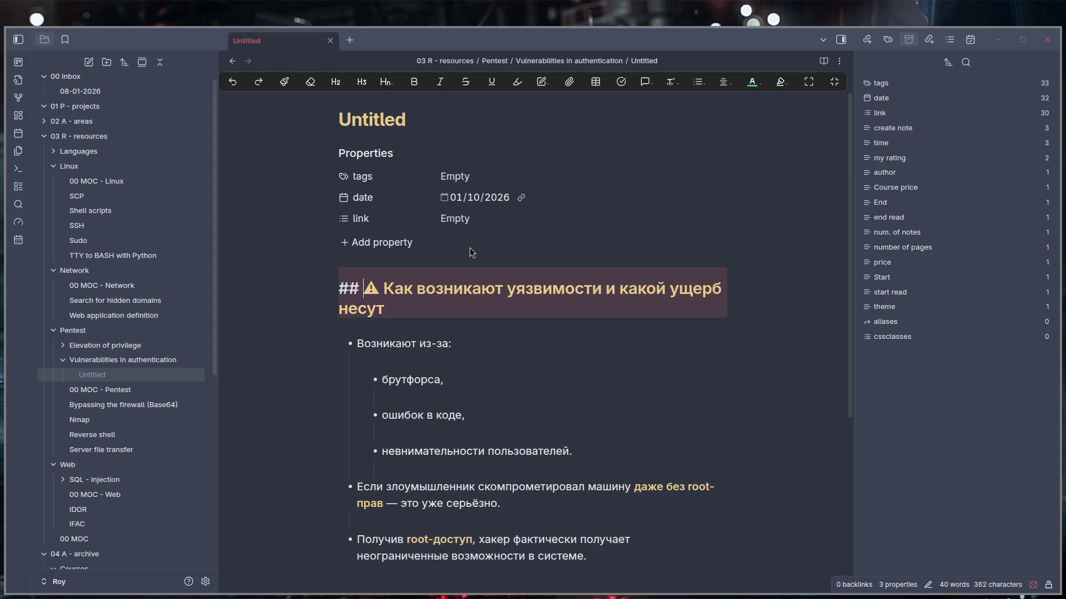
key(Left)
key(BackSpace)
key(Escape)
key(Down)
key(ctrl+Right)
key(ctrl+Right)
key(Return)
text(---)
key(Up)
key(Down)
key(Up)
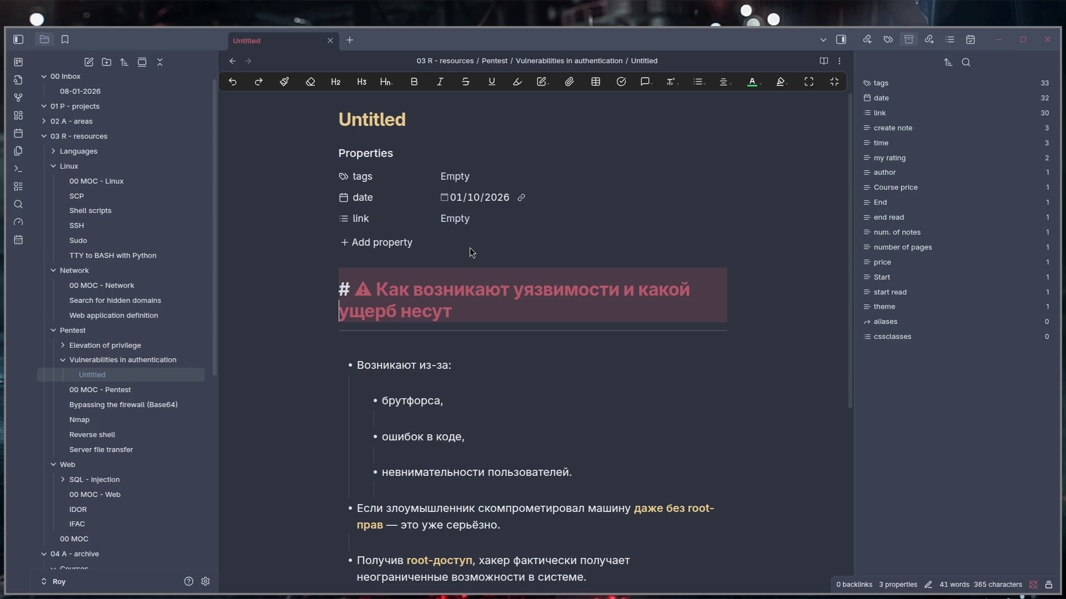
key(Down)
key(Down)
scroll(472, 275, down, 1)
scroll(472, 275, down, 1)
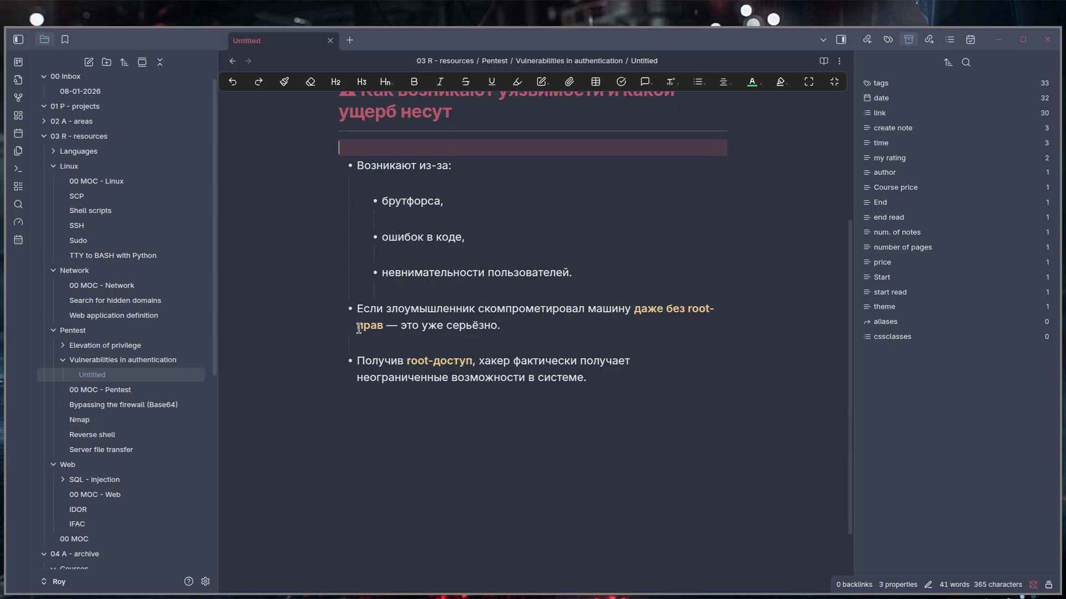
right_click(144, 365)
click(159, 371)
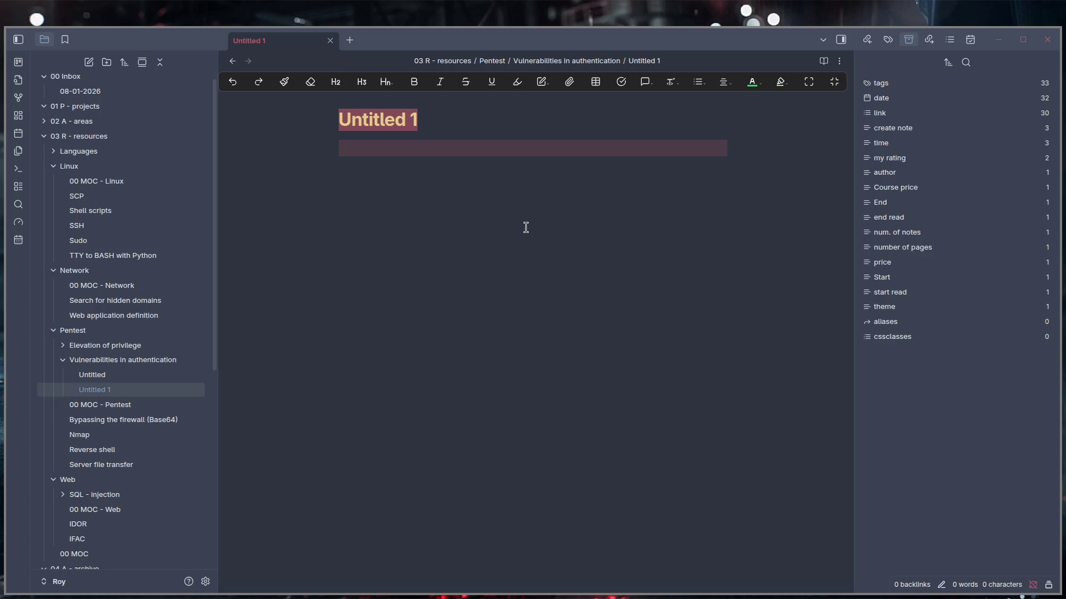
- Apply the Default Template to Untitled 1 and paste in the Russian authentication-mechanisms section
key(Return)
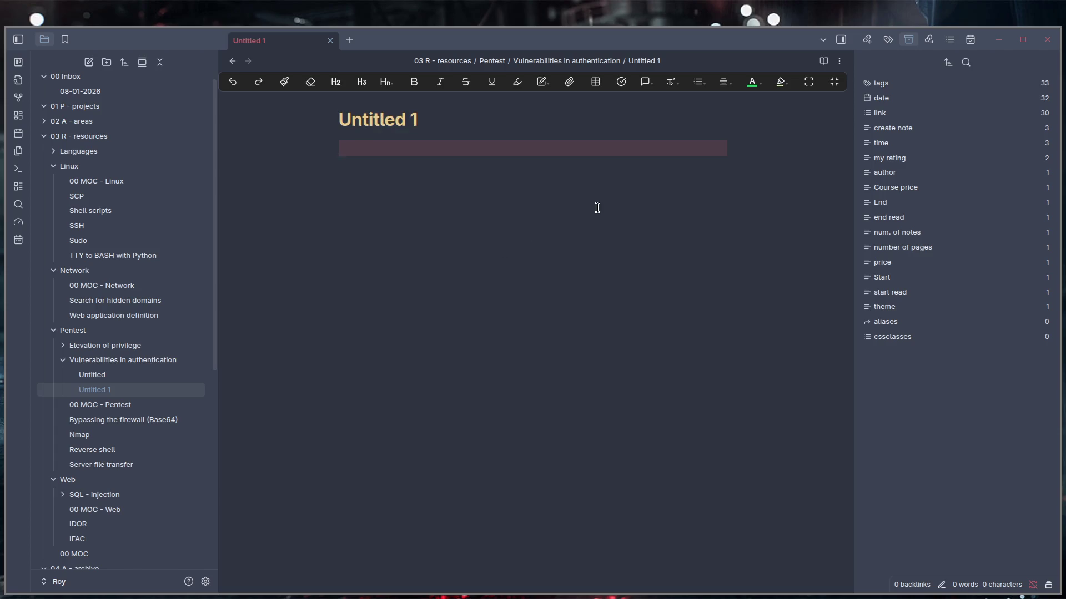
key(ctrl+p)
key(Return)
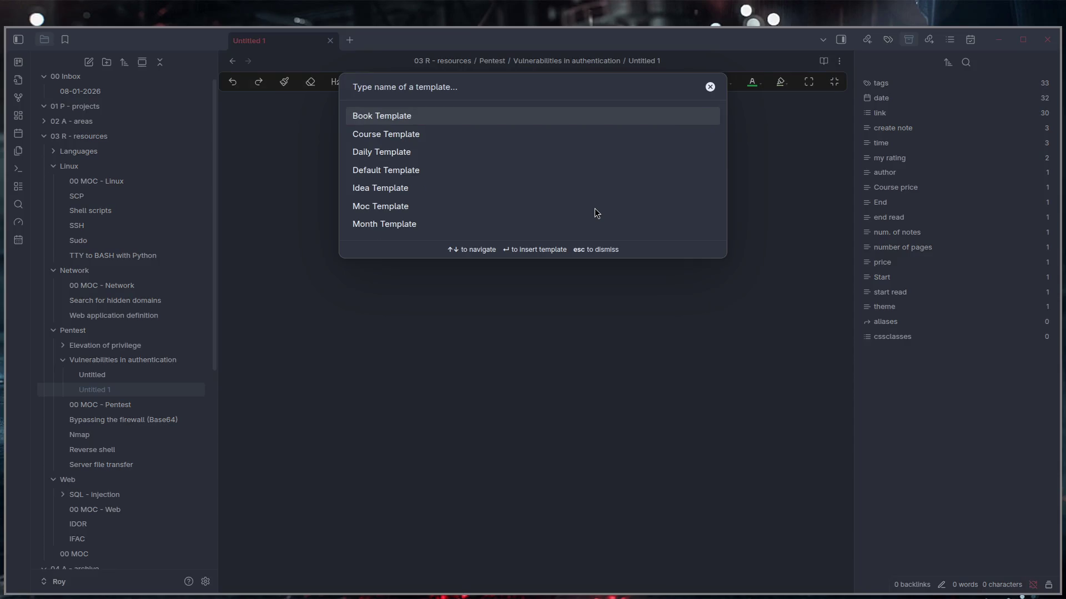
key(Down)
key(Down)
key(Down)
key(Return)
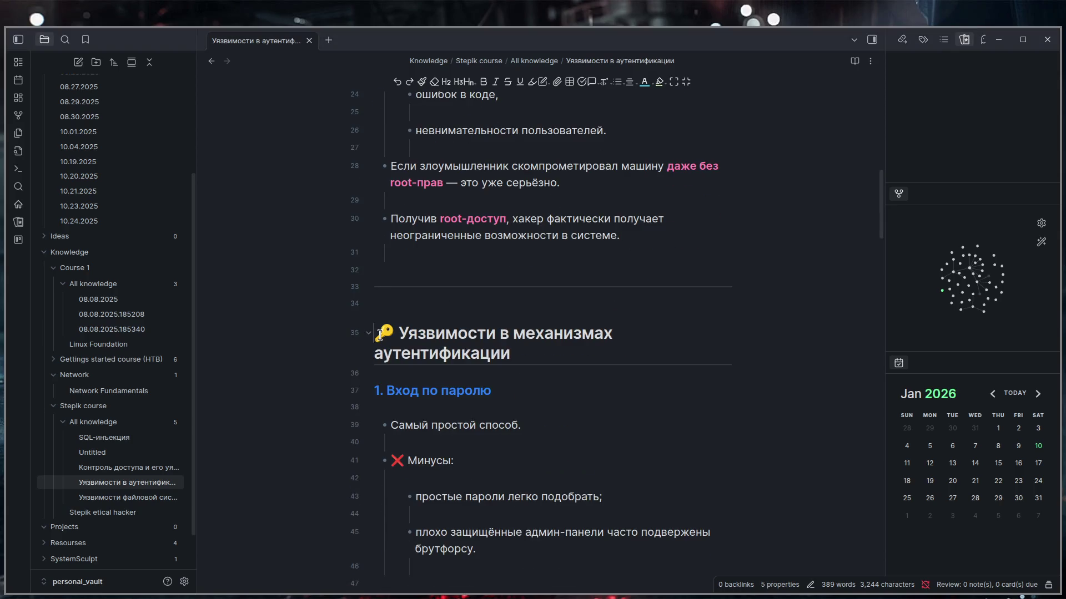
mouse_move(376, 333)
mouse_down()
mouse_move(527, 386)
mouse_move(538, 336)
mouse_up()
scroll(526, 386, down, 10)
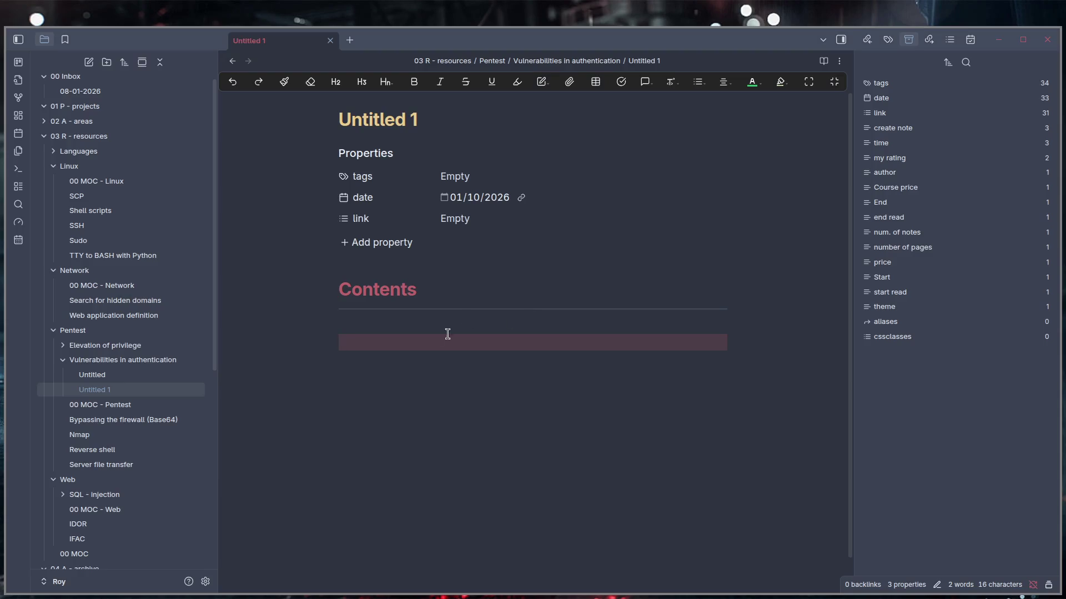
key(ctrl+v)
scroll(478, 310, up, 2)
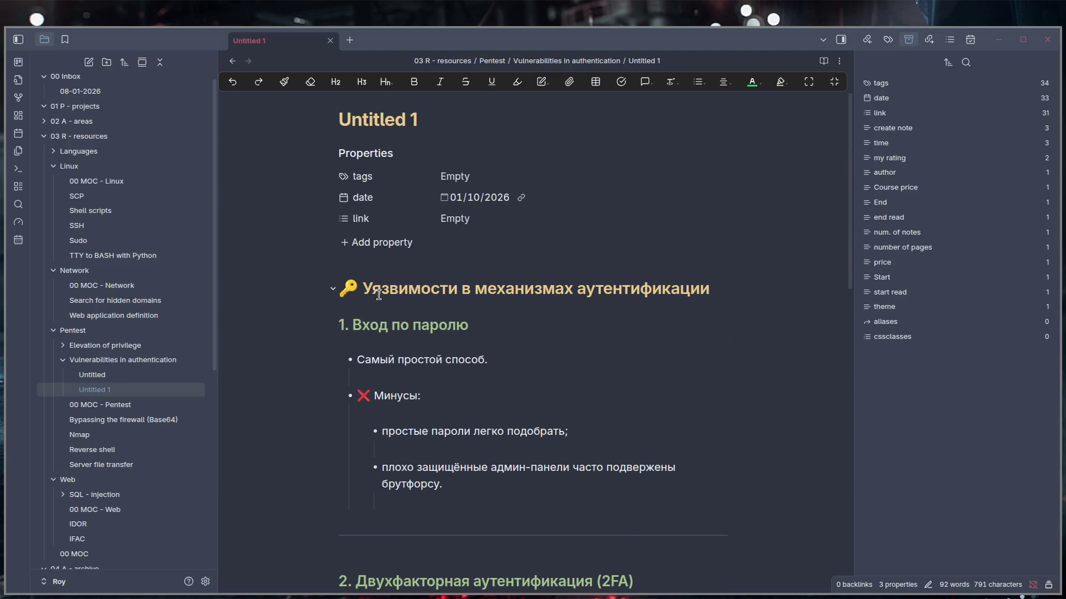
- Change the title's ## to # and add a '---' divider under it
click(347, 292)
key(BackSpace)
click(530, 312)
key(Return)
click(530, 330)
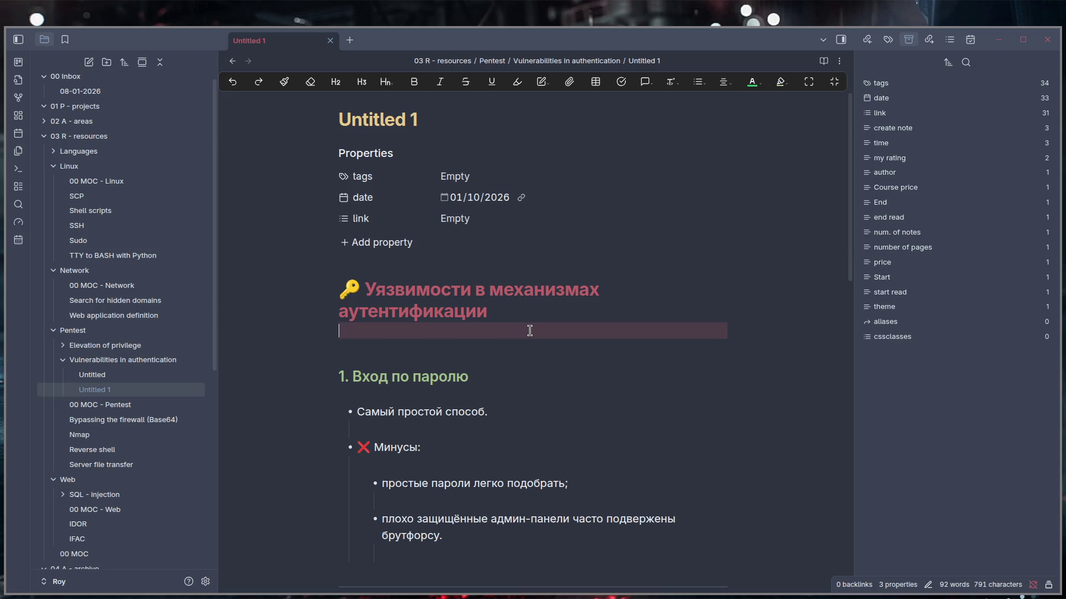
text(---)
key(Return)
scroll(497, 359, down, 3)
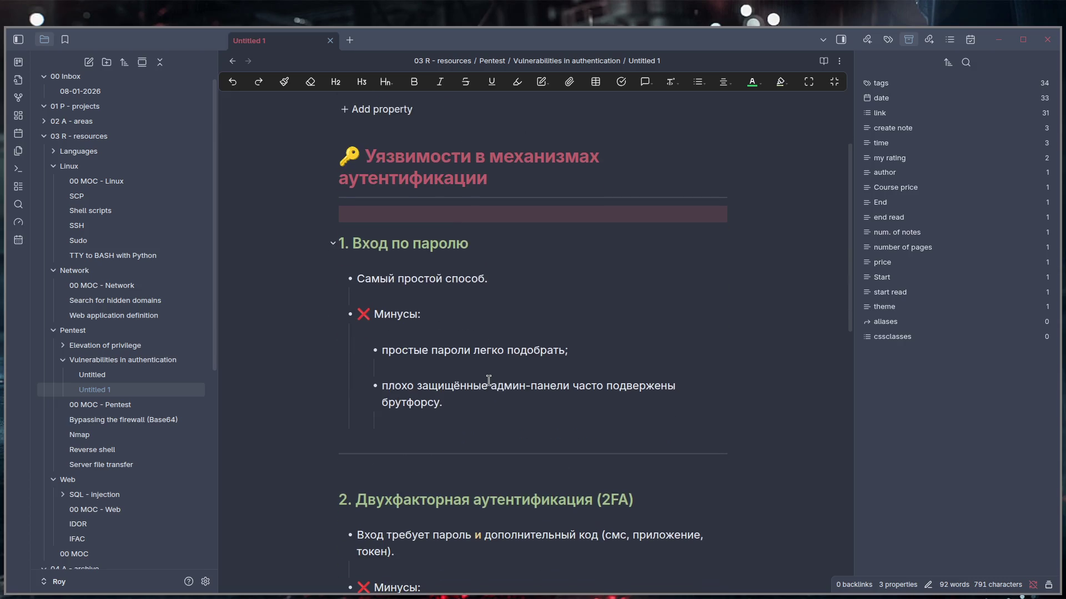
- Delete the empty bullet line after the first section and let its divider render
click(416, 429)
key(BackSpace)
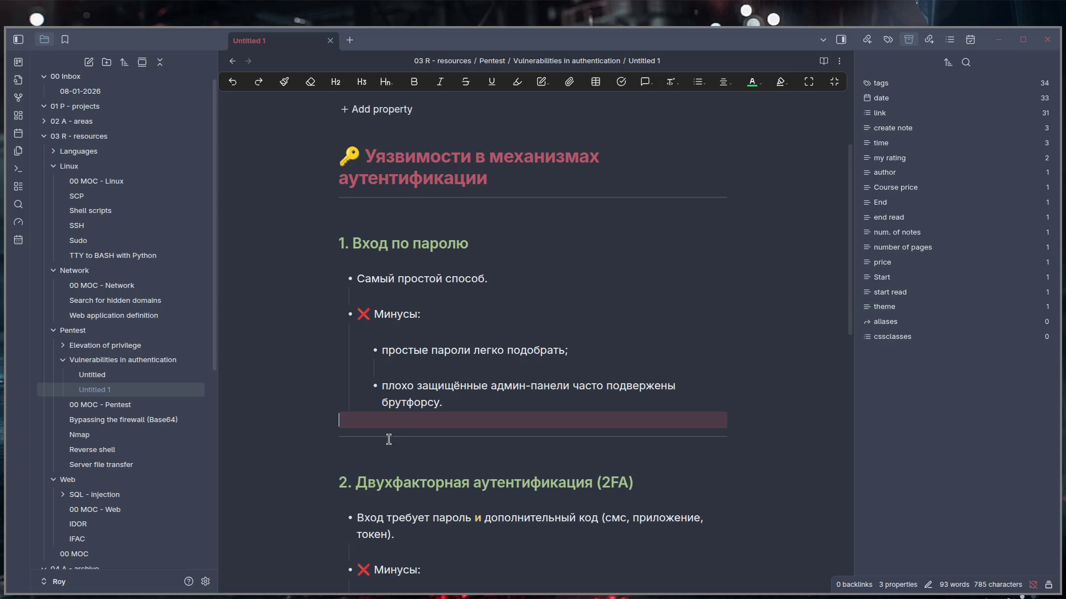
key(BackSpace)
click(369, 440)
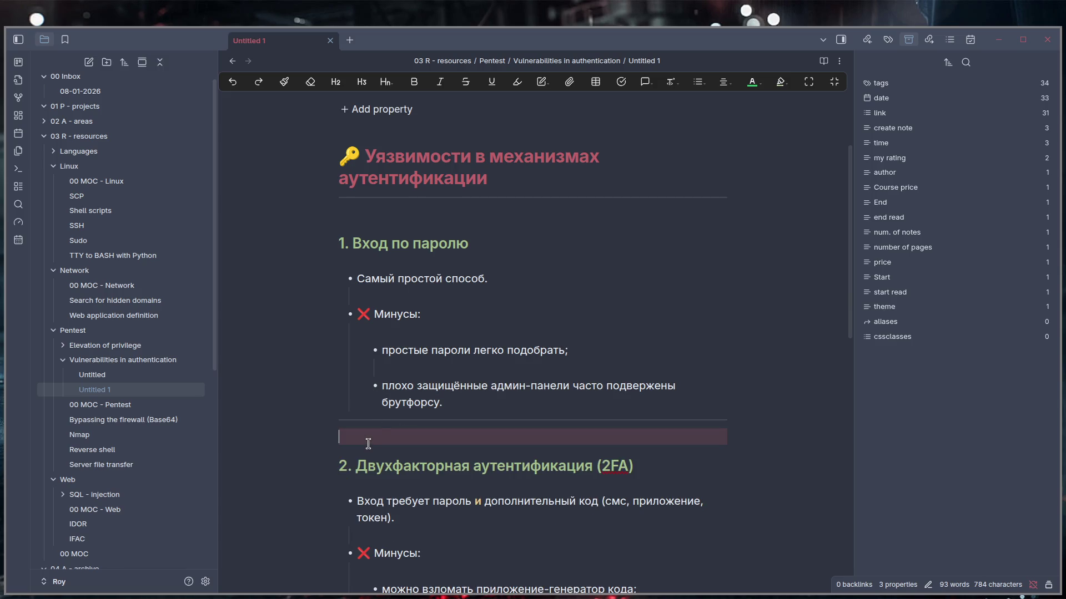
scroll(384, 432, down, 3)
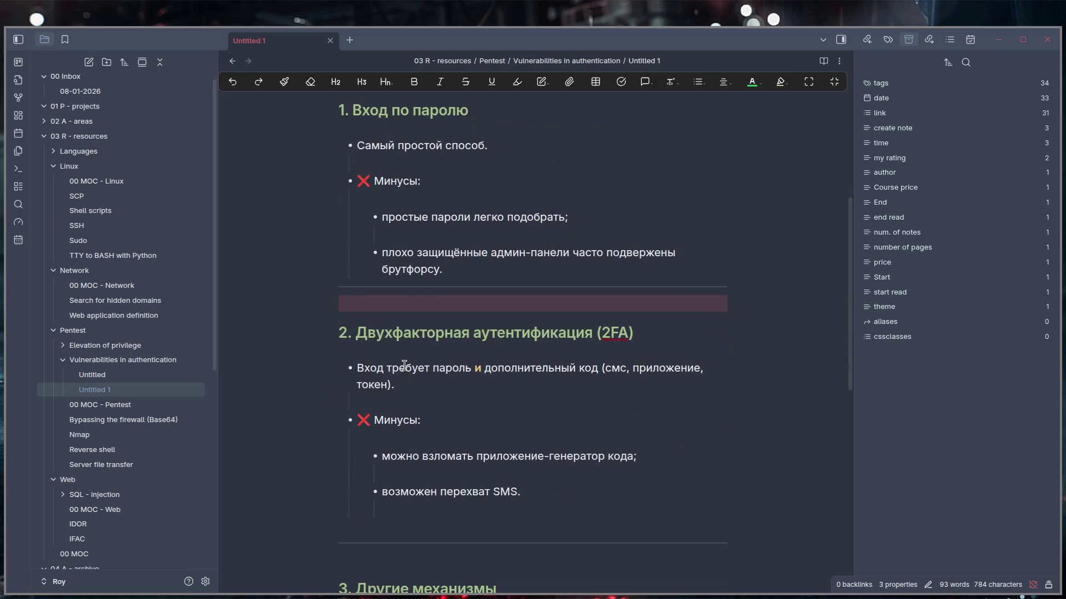
double_click(447, 285)
click(421, 307)
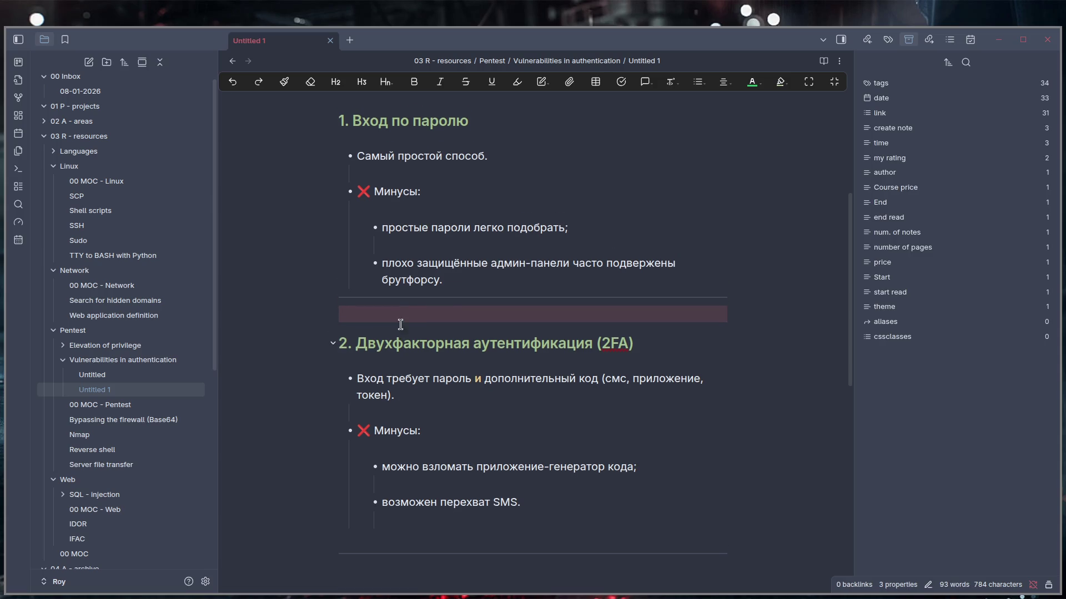
scroll(398, 326, up, 2)
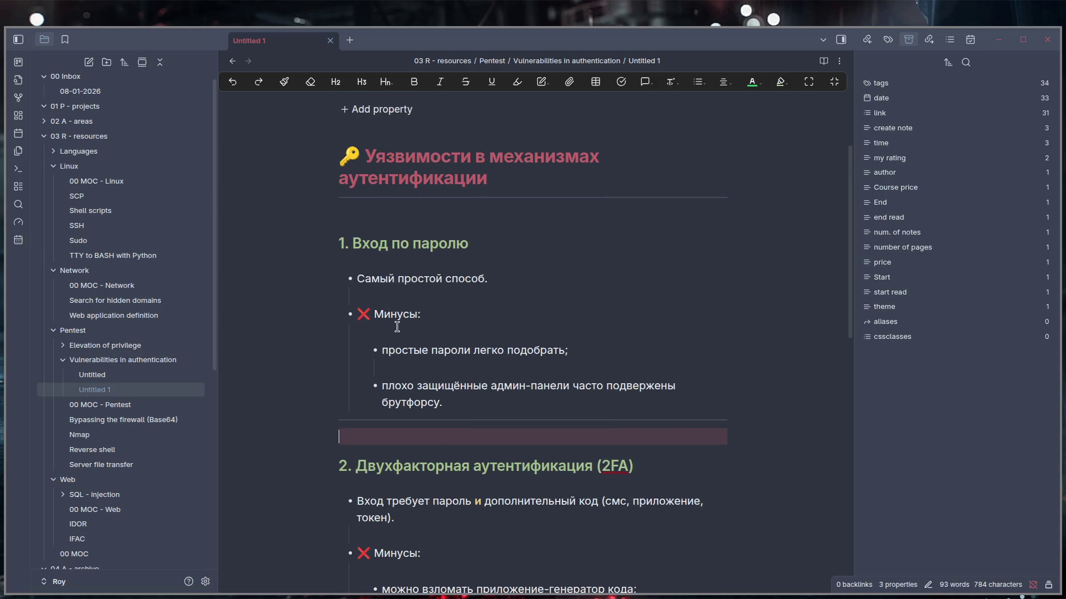
- Remove the divider and blank lines sitting before the 3. Другие механизмы section
click(488, 407)
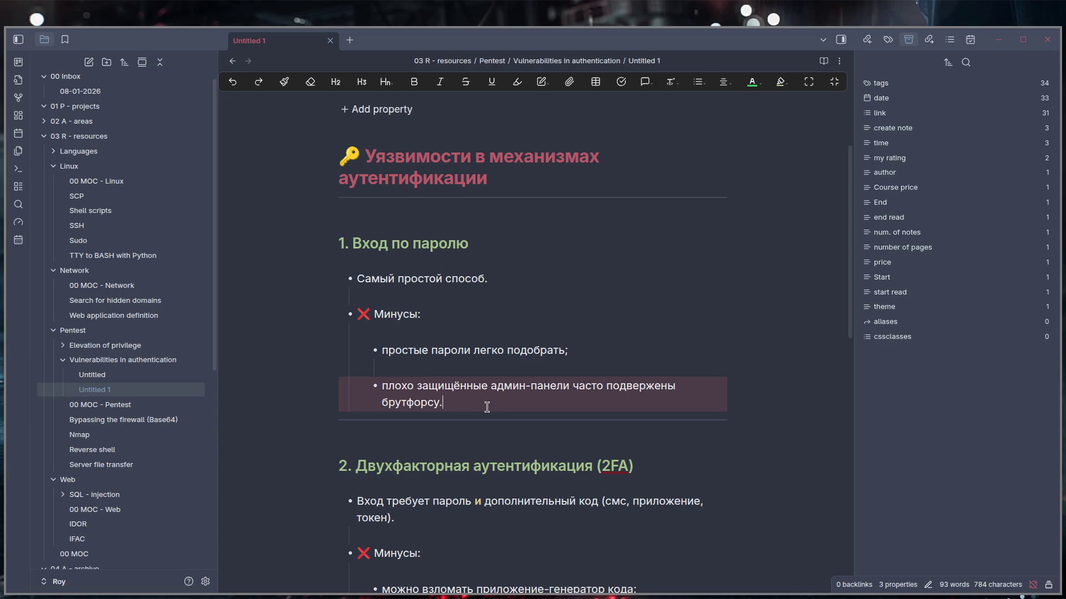
click(380, 218)
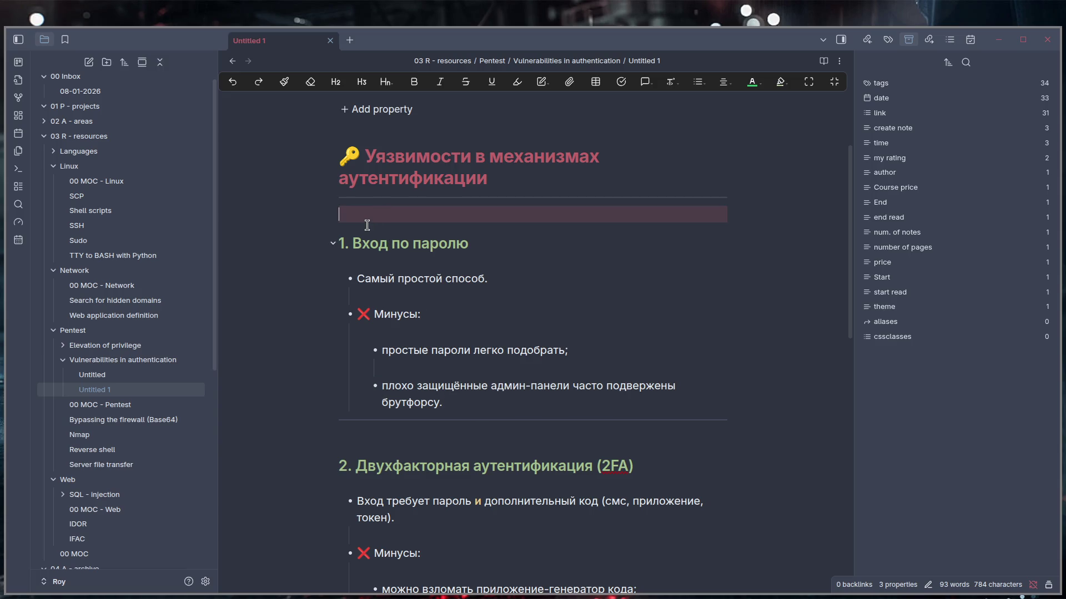
click(392, 444)
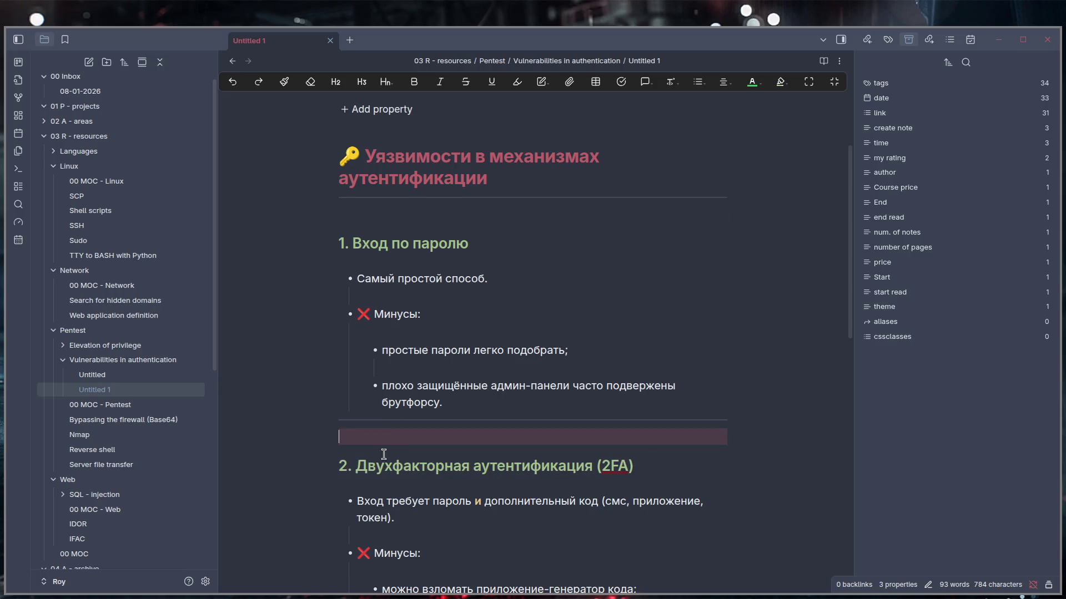
scroll(383, 454, down, 3)
click(388, 492)
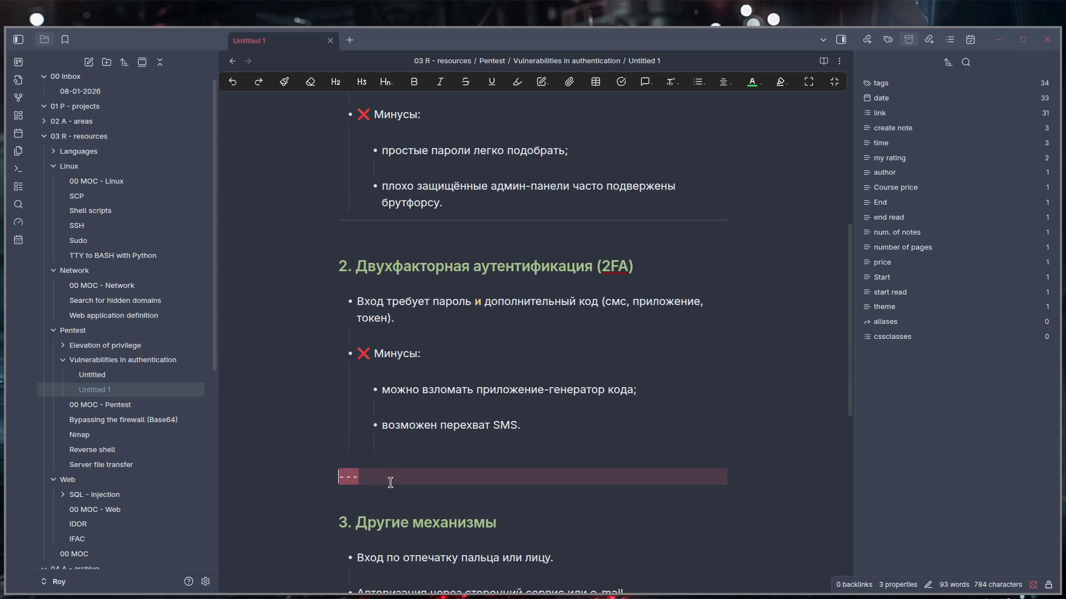
click(386, 492)
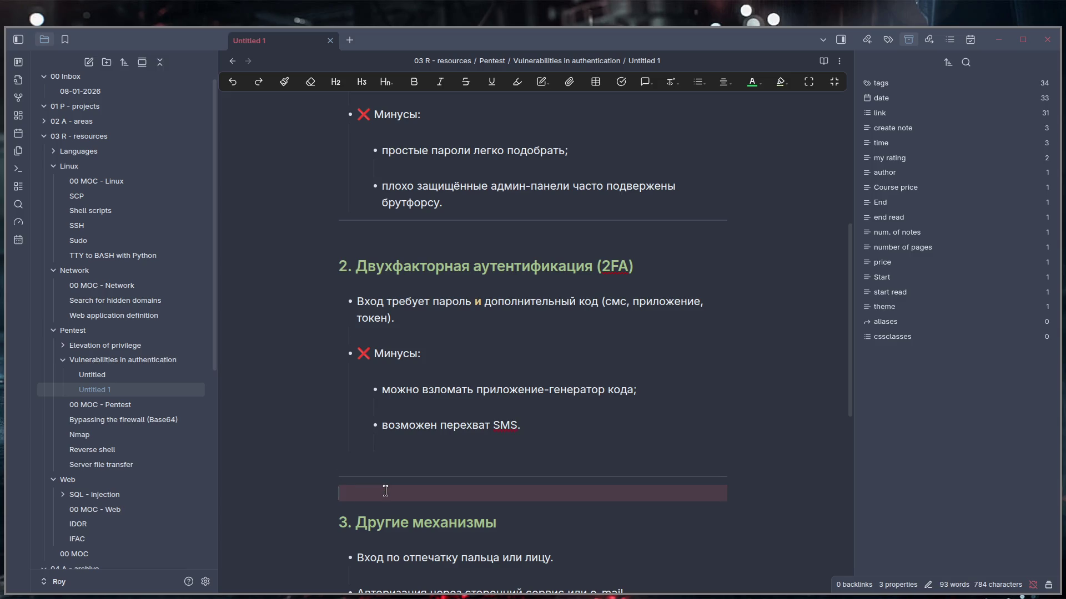
key(BackSpace)
key(BackSpace)
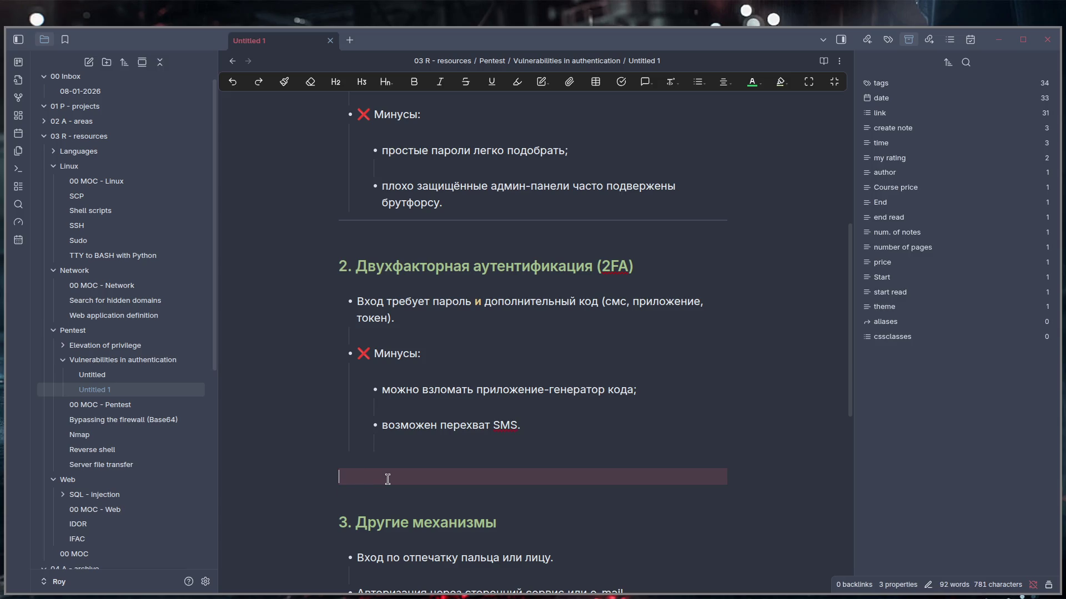
key(BackSpace)
key(BackSpace)
click(388, 480)
key(BackSpace)
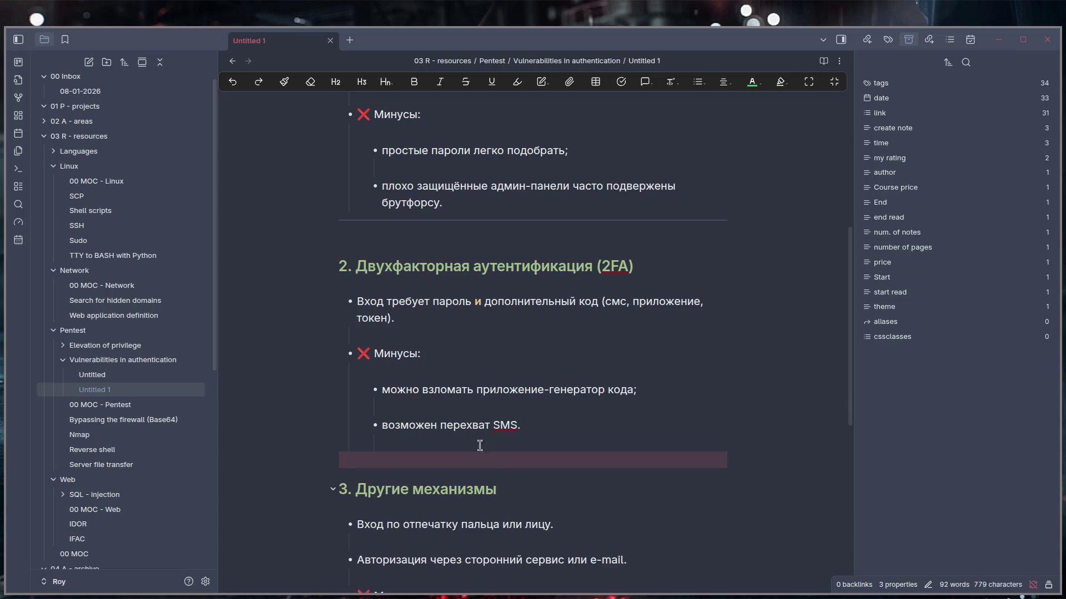
- Put dividers under the 2FA and third section headings and remove the trailing empty line
click(367, 238)
key(BackSpace)
key(BackSpace)
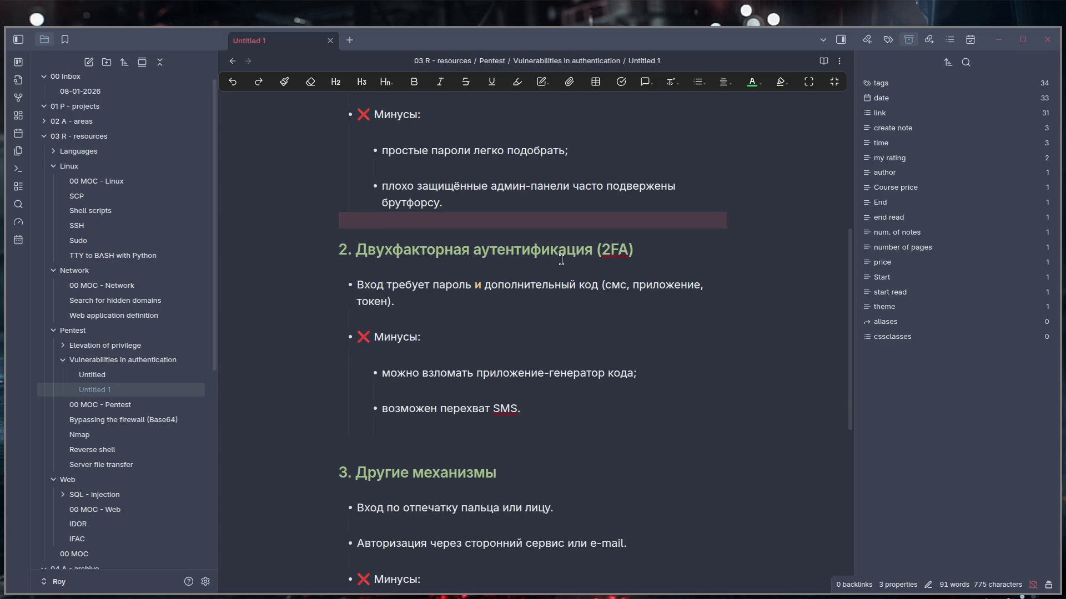
click(655, 276)
text(--)
key(Return)
scroll(405, 302, down, 3)
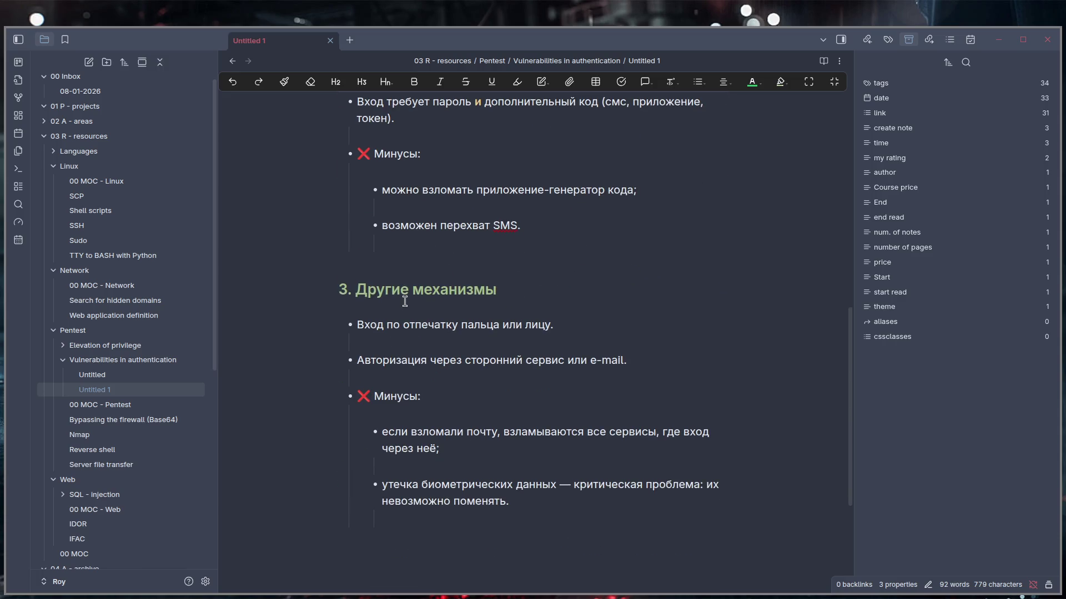
click(422, 306)
text(--)
key(Return)
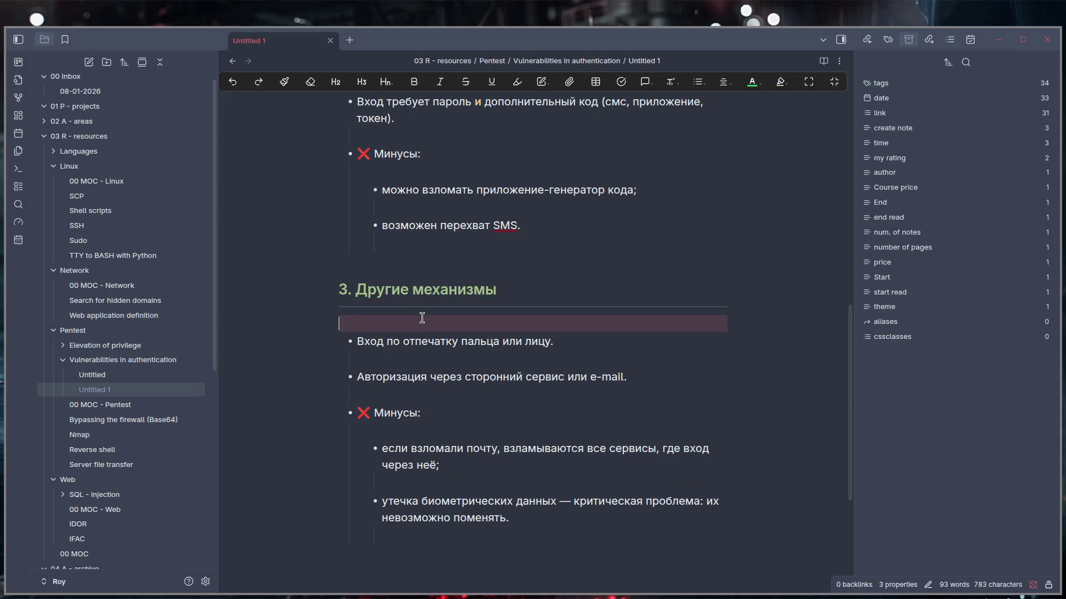
key(ctrl+End)
key(BackSpace)
key(BackSpace)
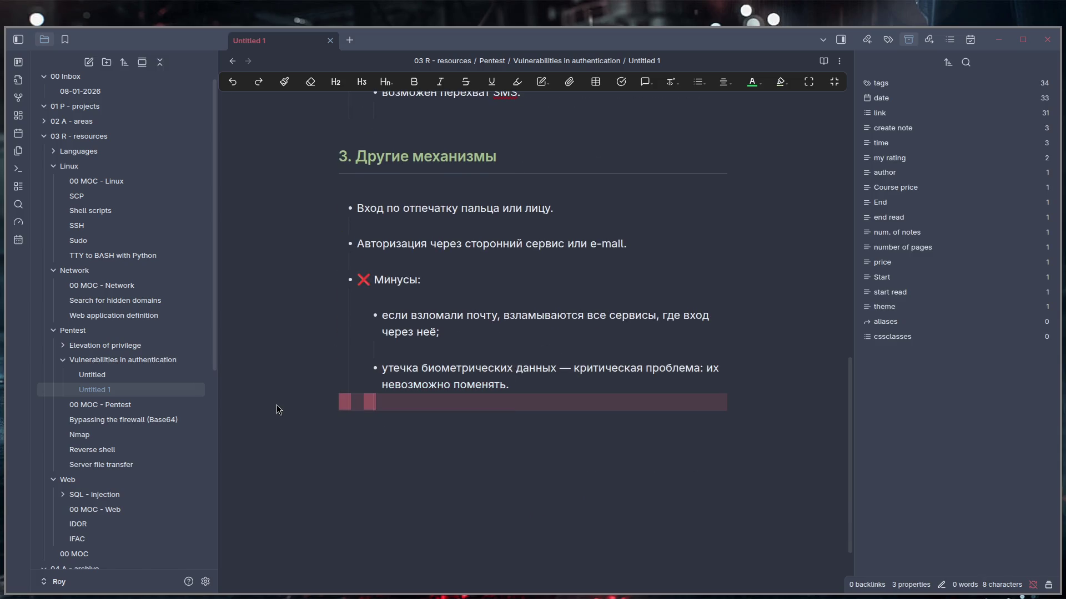
scroll(491, 325, up, 10)
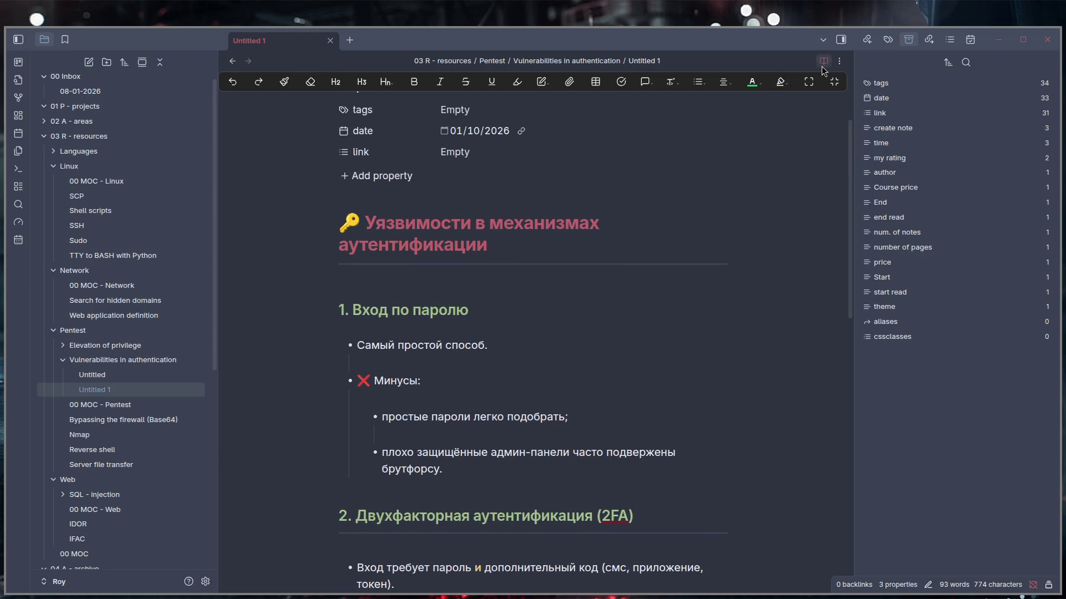
- Flip the authentication note between editing and reading view several times, ending in reading view
key(ctrl+e)
scroll(512, 298, down, 2)
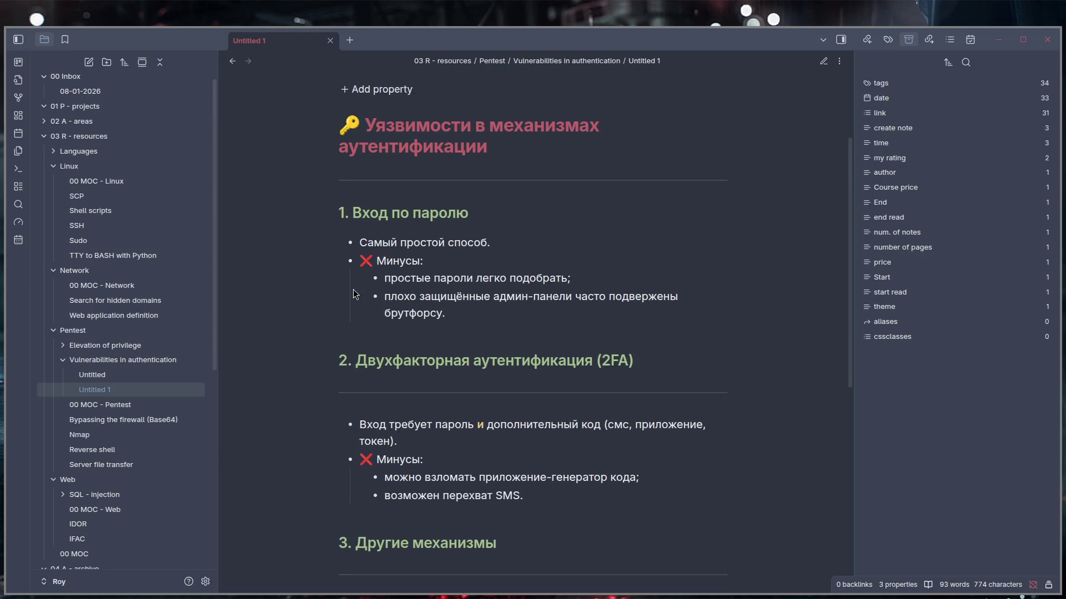
scroll(620, 200, down, 3)
scroll(621, 200, down, 2)
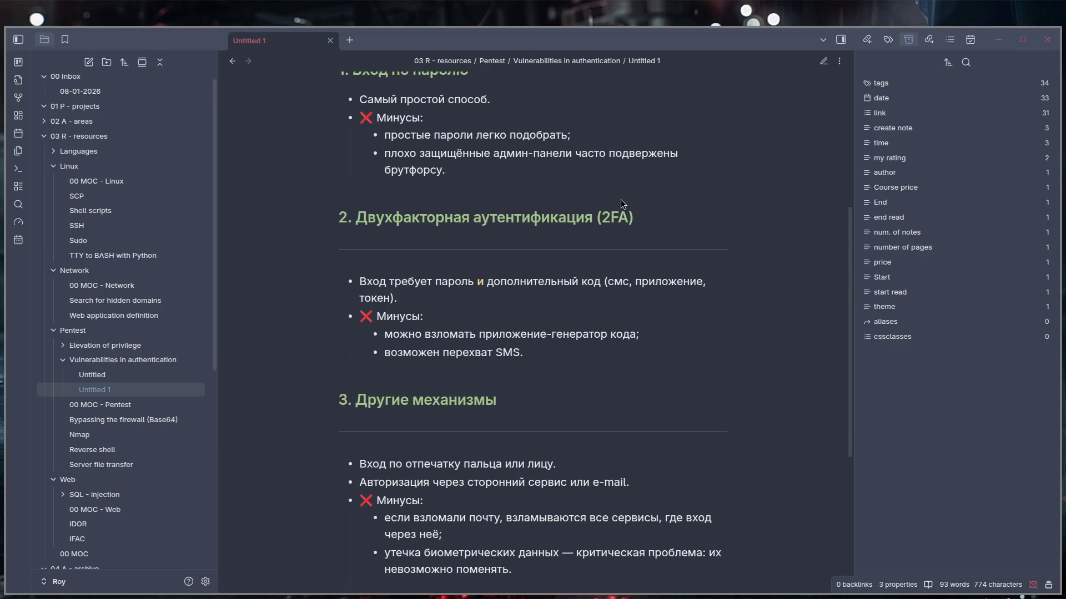
scroll(620, 200, up, 3)
scroll(620, 199, down, 2)
scroll(620, 199, down, 2)
scroll(621, 203, up, 3)
scroll(620, 203, down, 3)
scroll(619, 206, up, 1)
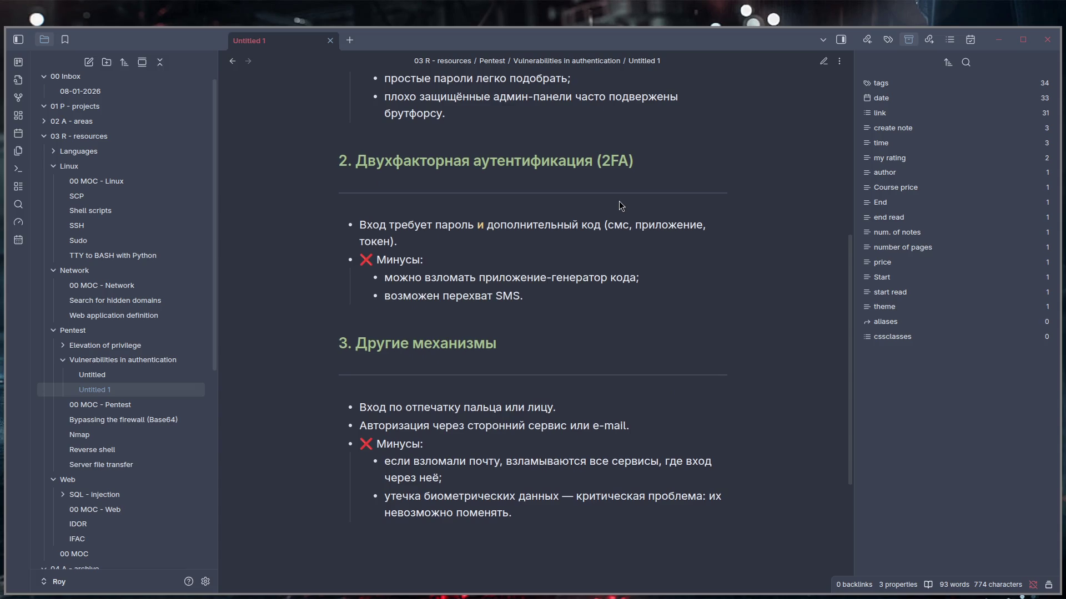
scroll(619, 205, up, 3)
scroll(619, 200, down, 1)
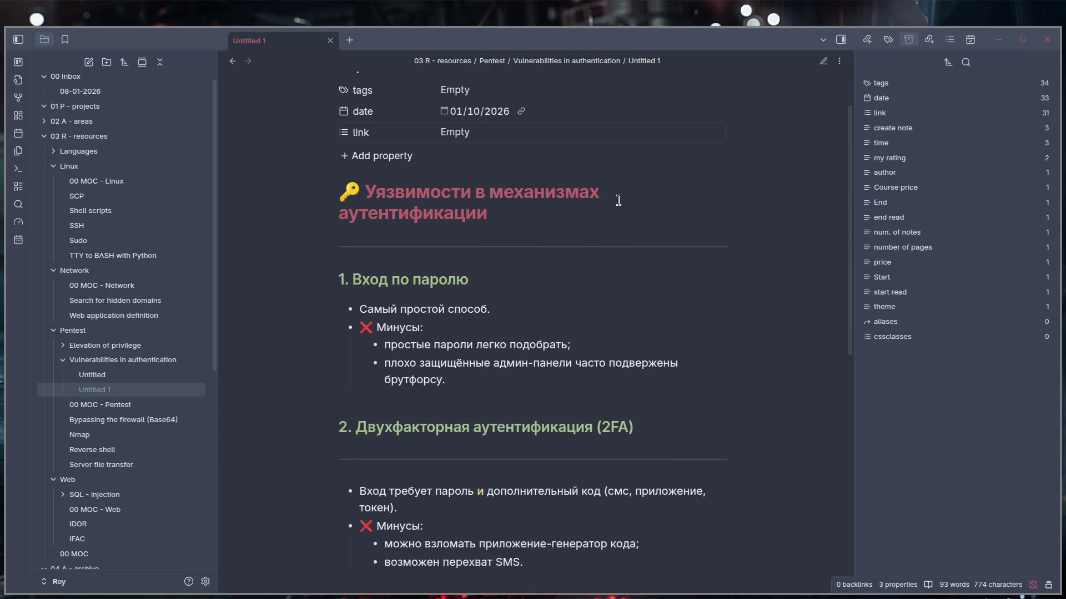
click(823, 63)
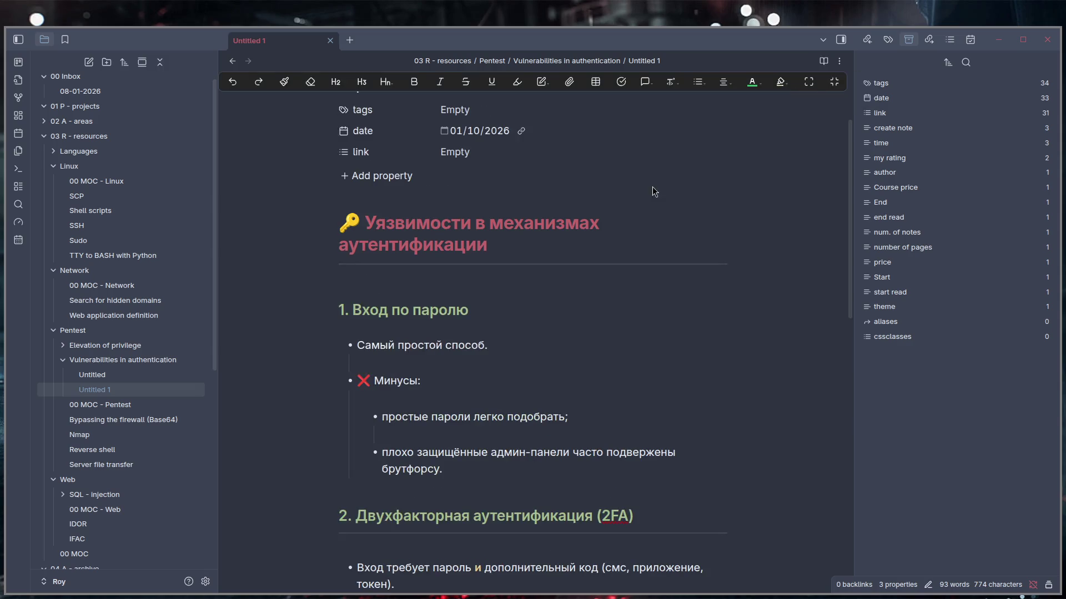
click(824, 63)
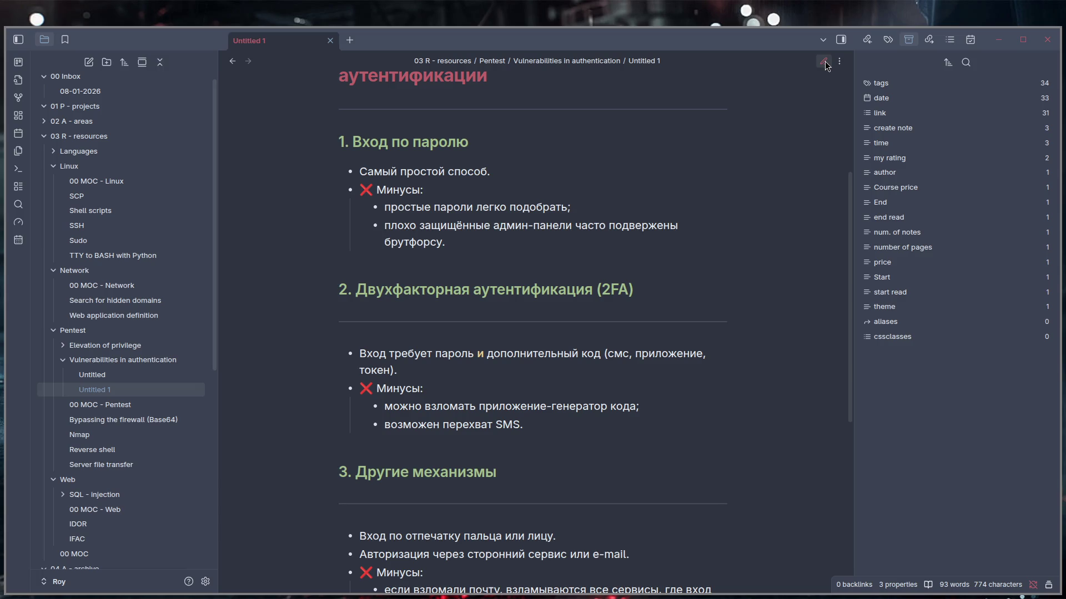
scroll(409, 172, up, 1)
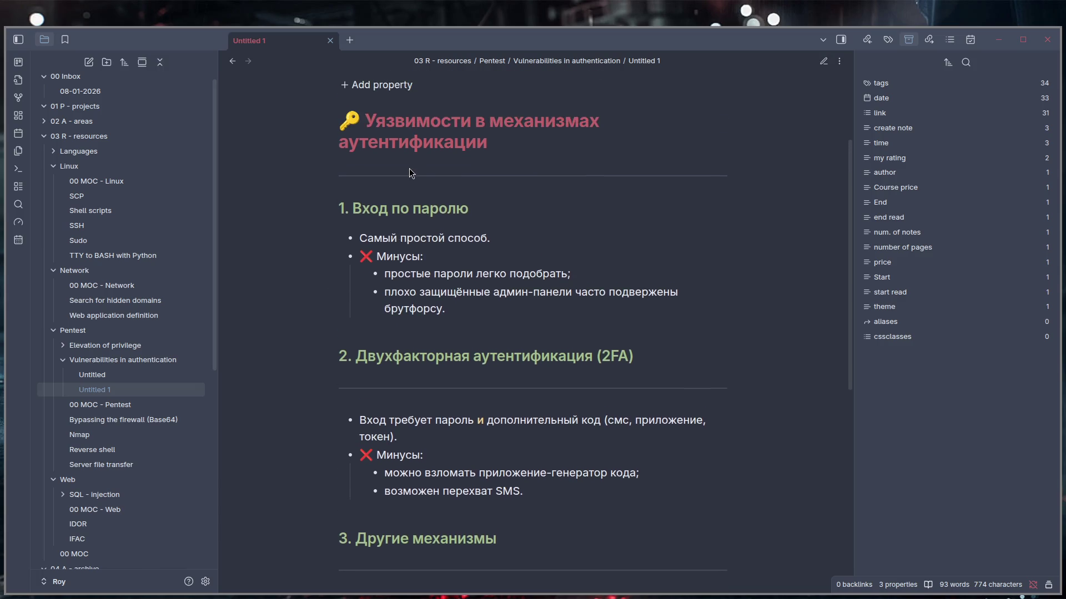
click(823, 63)
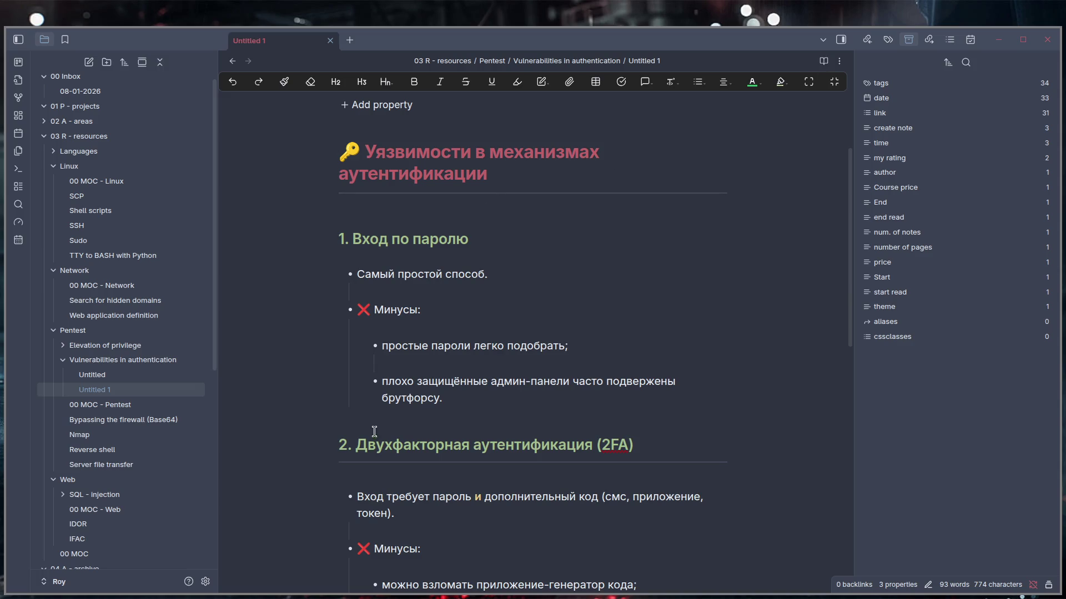
click(823, 63)
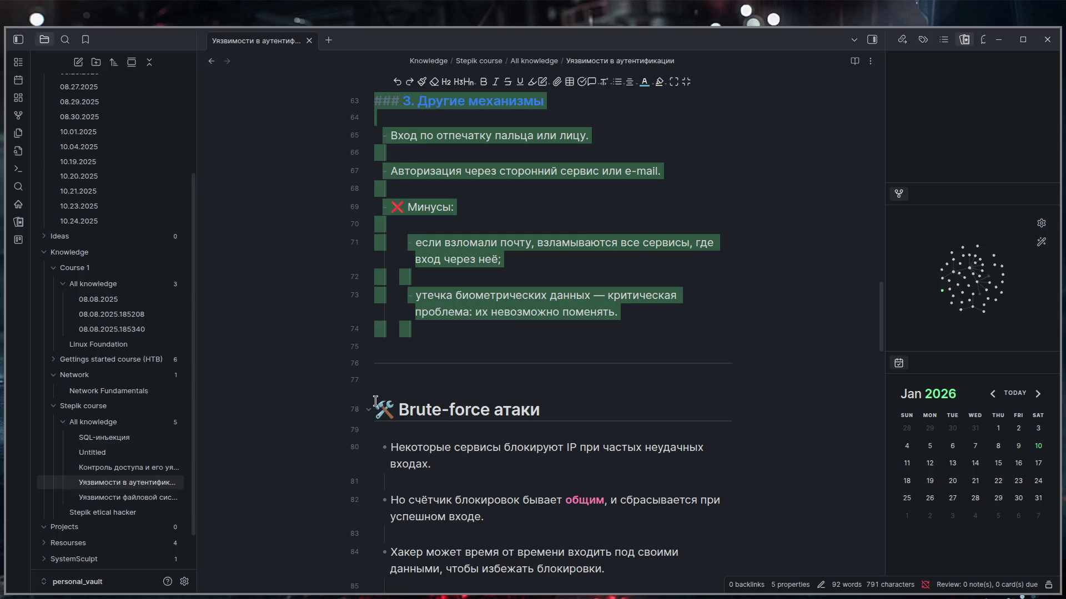
drag(375, 408, 500, 491)
scroll(614, 296, down, 3)
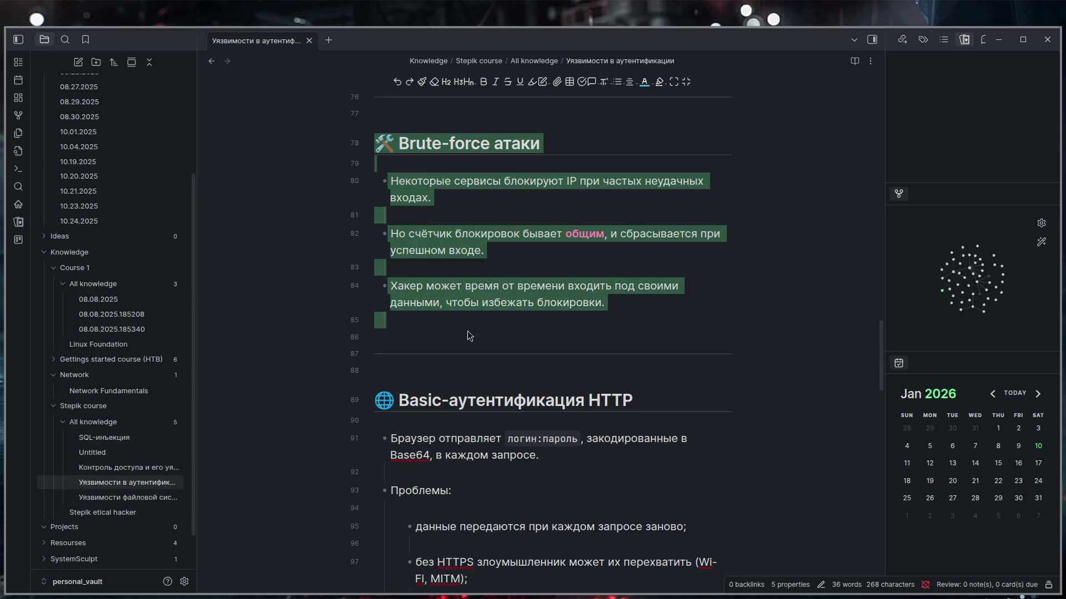
- Create a new note in the authentication folder, paste the Brute-force атаки section and cut its heading
click(625, 311)
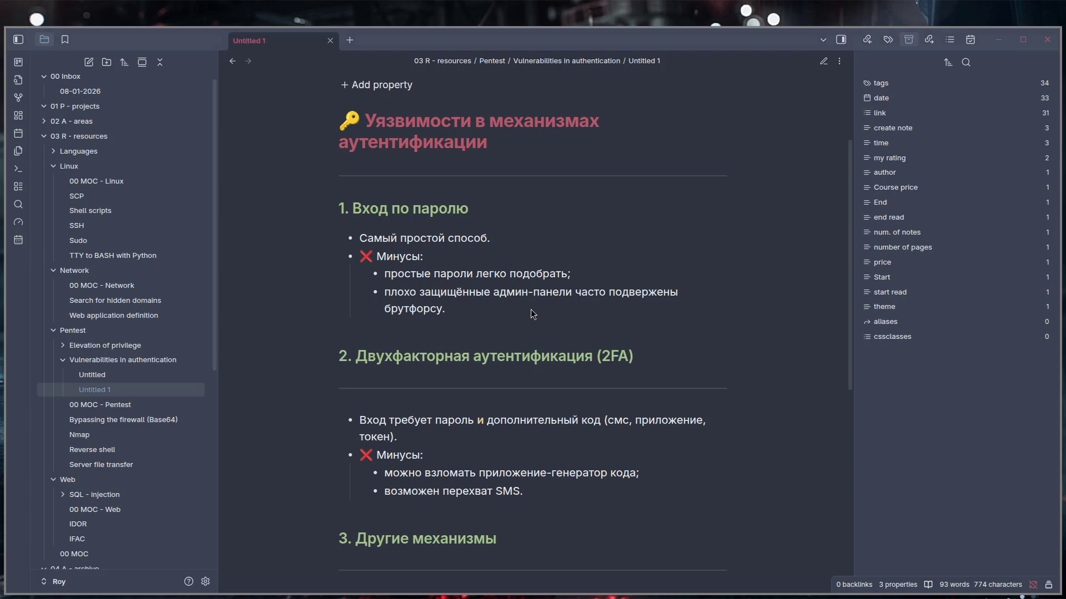
right_click(106, 363)
click(122, 372)
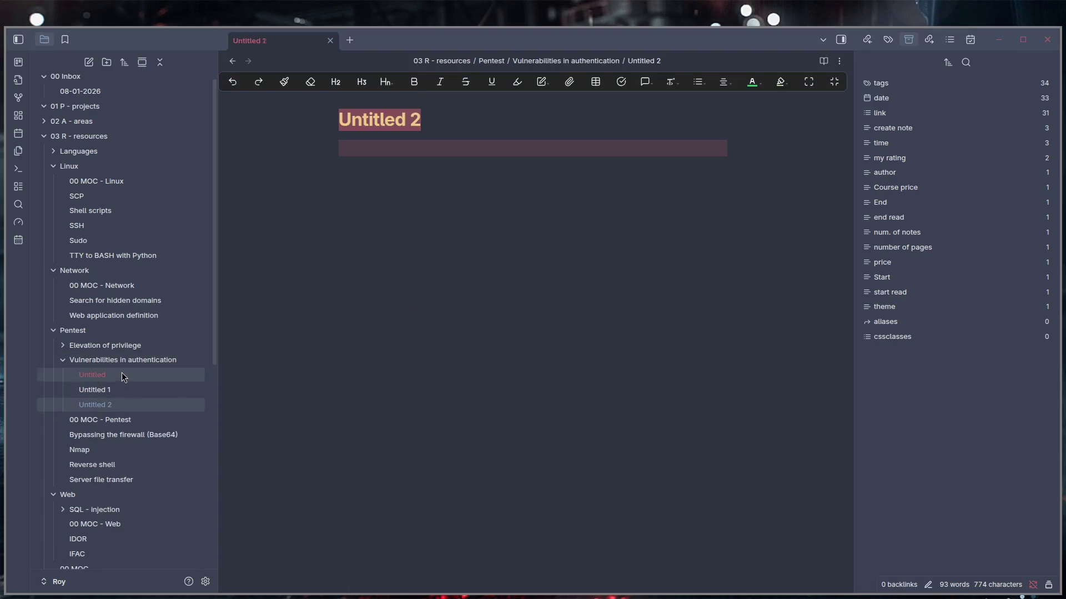
key(ctrl+v)
click(343, 161)
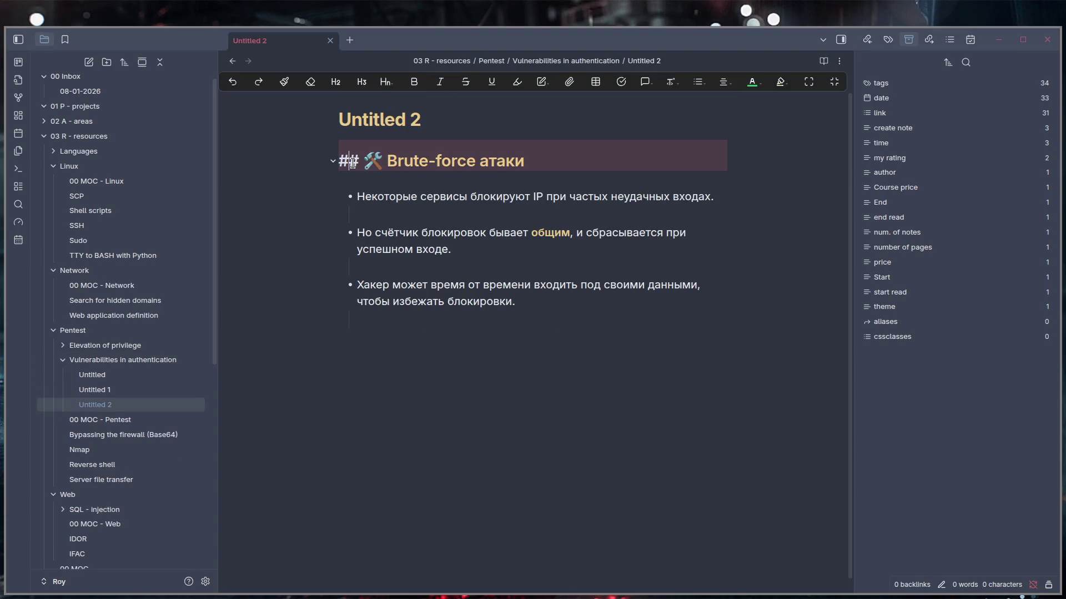
key(BackSpace)
key(ctrl+a)
click(355, 164)
key(Delete)
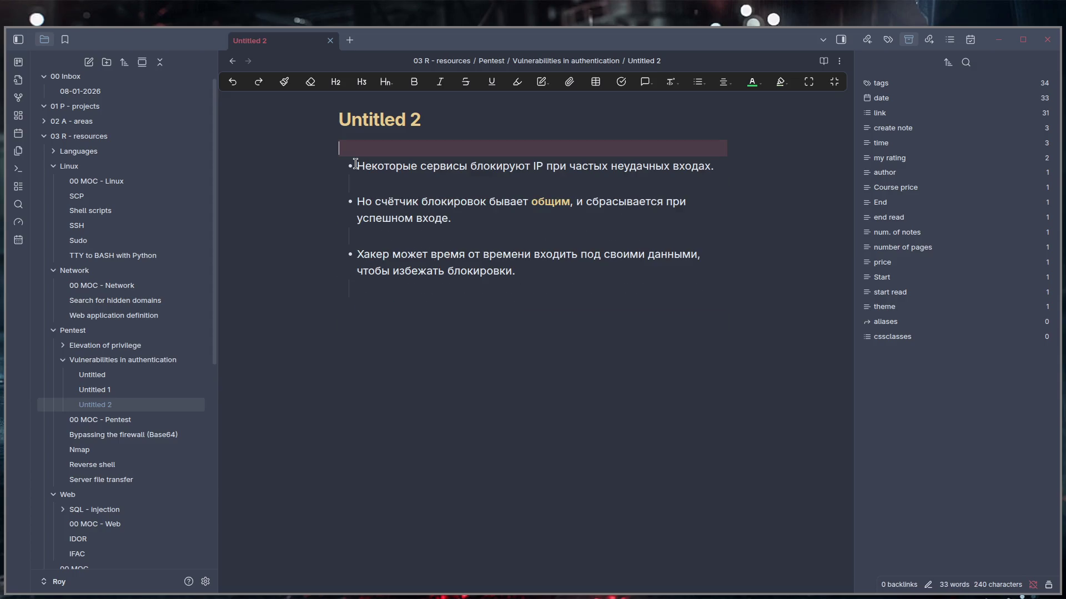
- Insert the Default Template via Templater and paste the Brute-force атаки heading over Contents
key(ctrl+p)
key(Return)
key(Down)
key(Down)
key(Down)
key(Return)
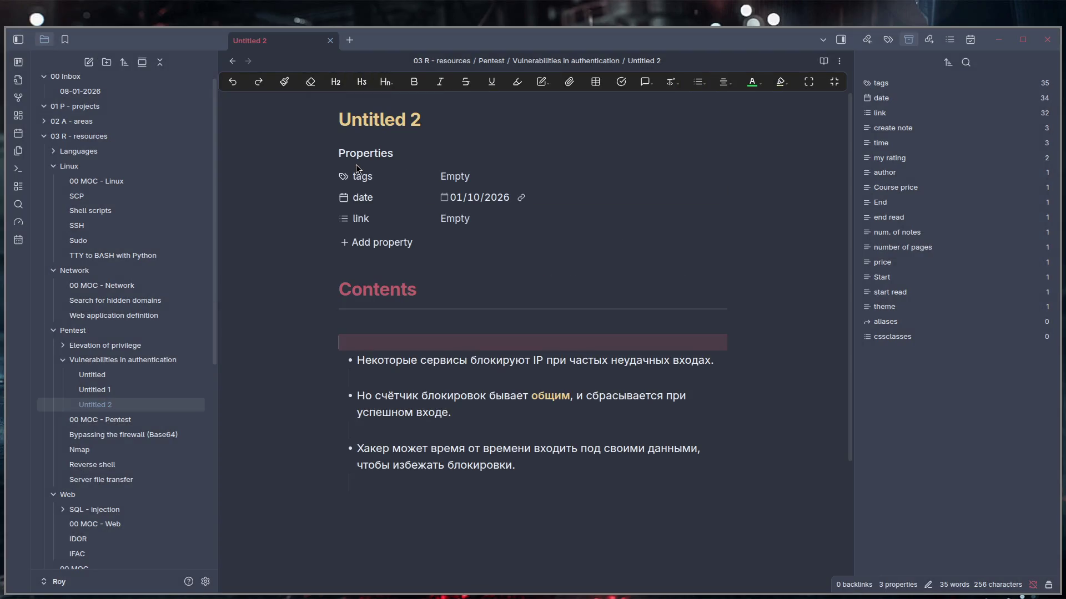
key(shift+End)
key(ctrl+v)
key(Delete)
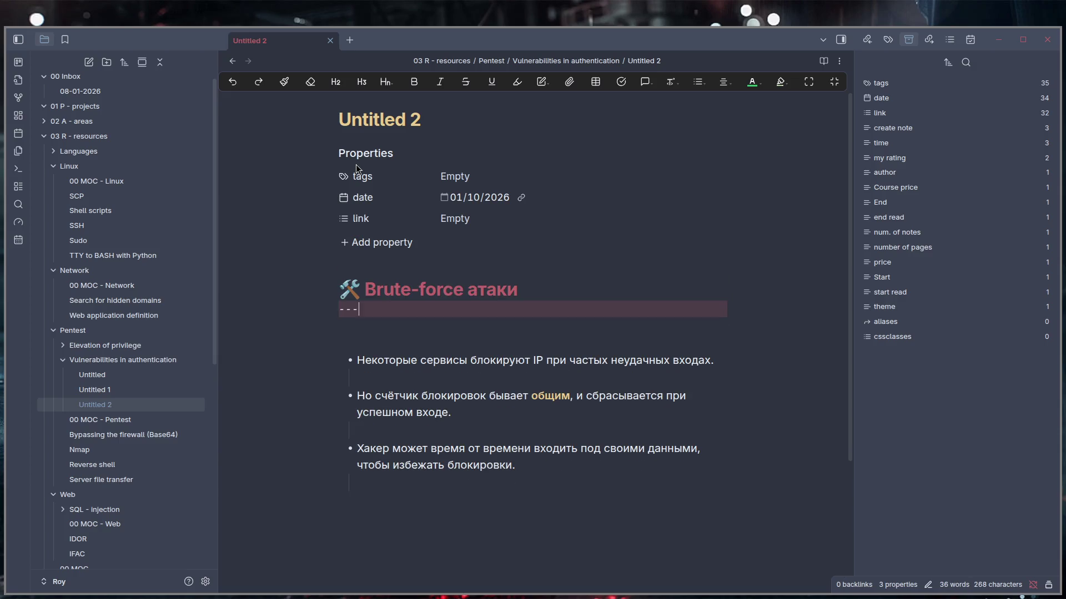
key(Down)
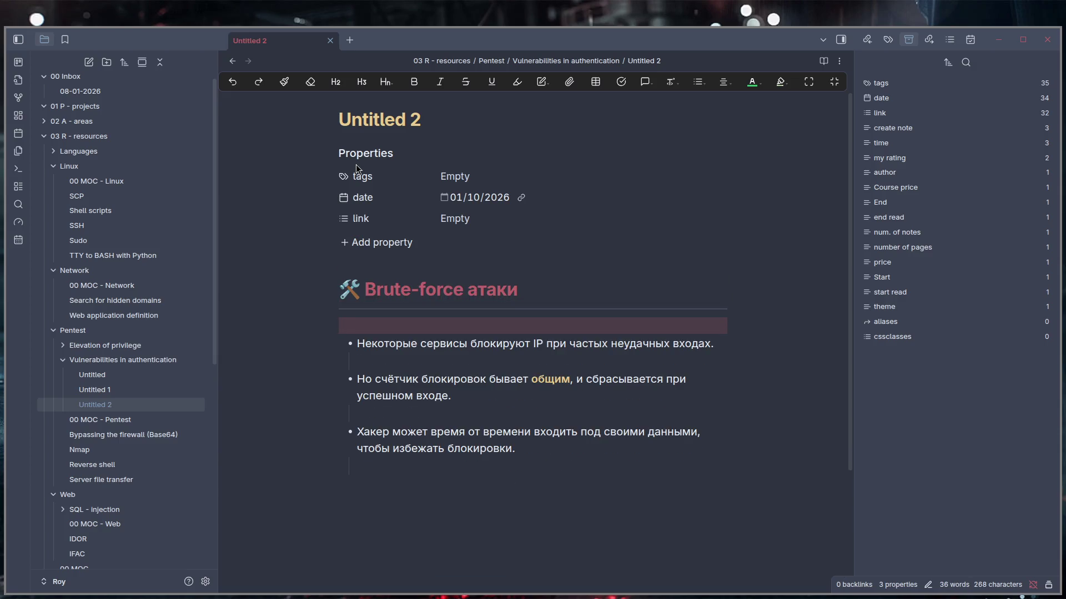
- Remove blank lines between the bullets and check the note in reading view
click(373, 473)
key(BackSpace)
click(556, 410)
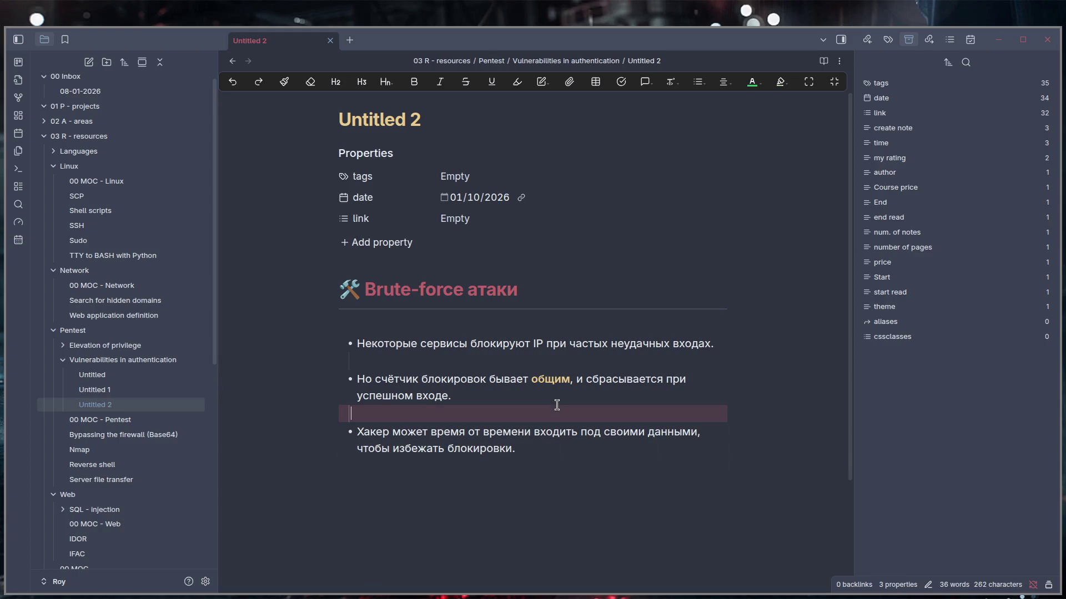
click(532, 484)
click(822, 62)
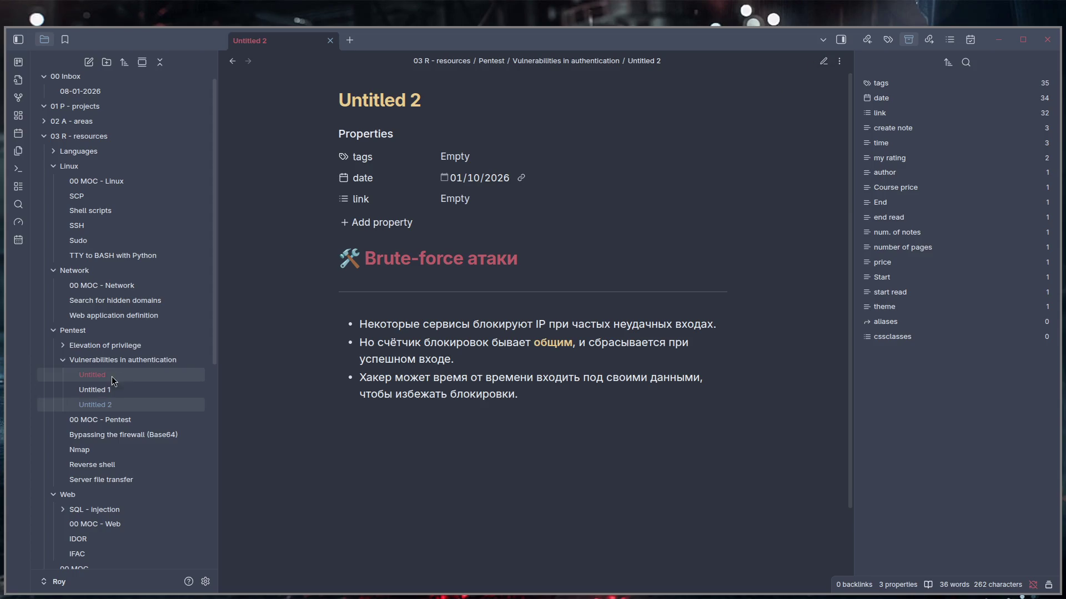
right_click(115, 360)
- Create Untitled 3 in the folder, review 00 MOC - Pentest, widen the sidebar, and reopen Untitled 3
click(134, 369)
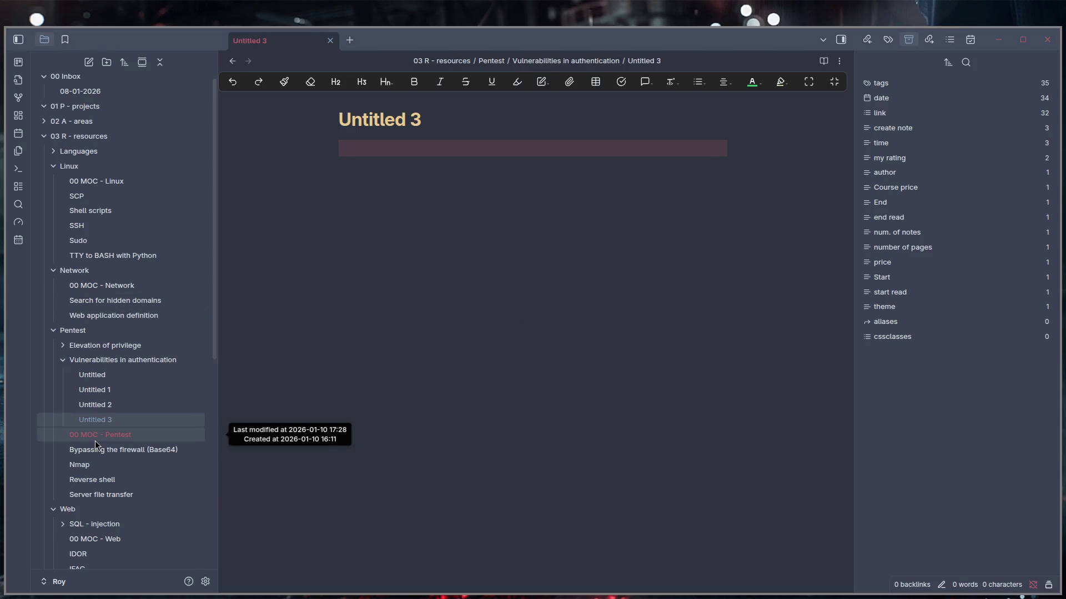
click(114, 346)
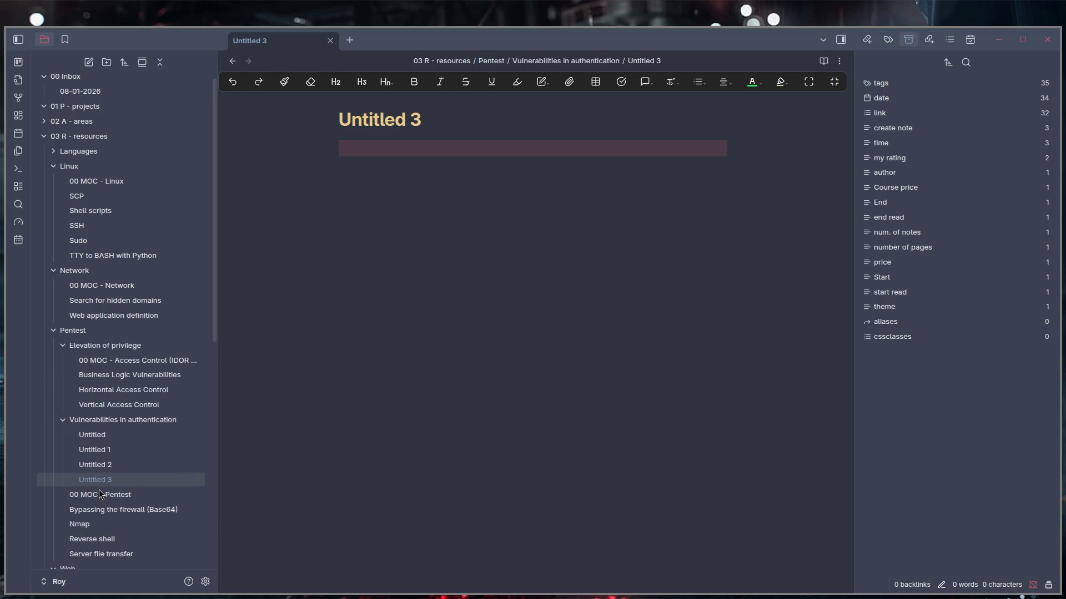
click(104, 499)
scroll(429, 481, down, 1)
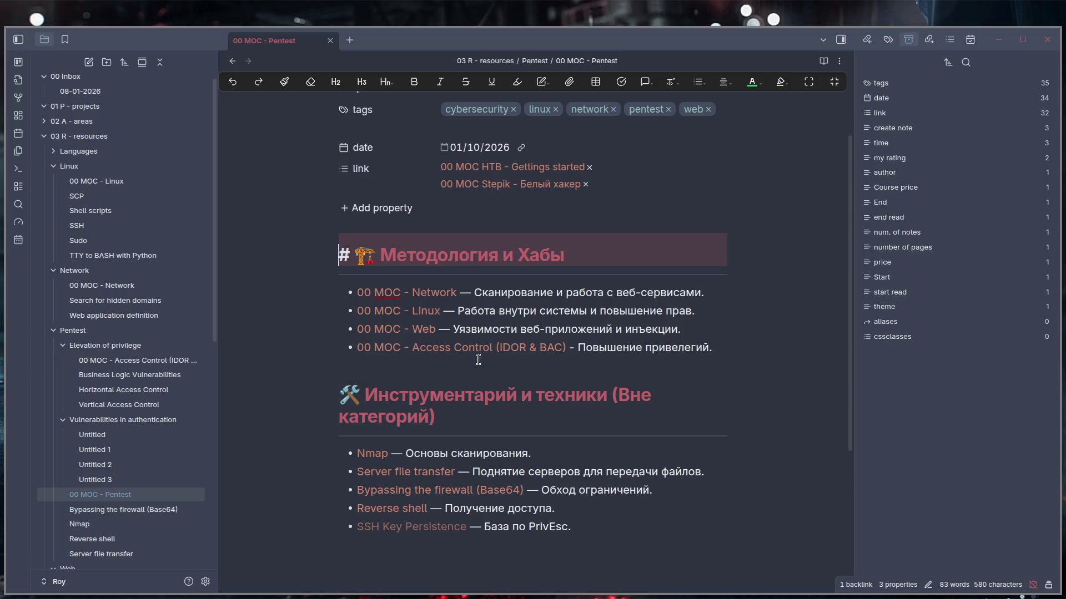
drag(218, 358, 234, 366)
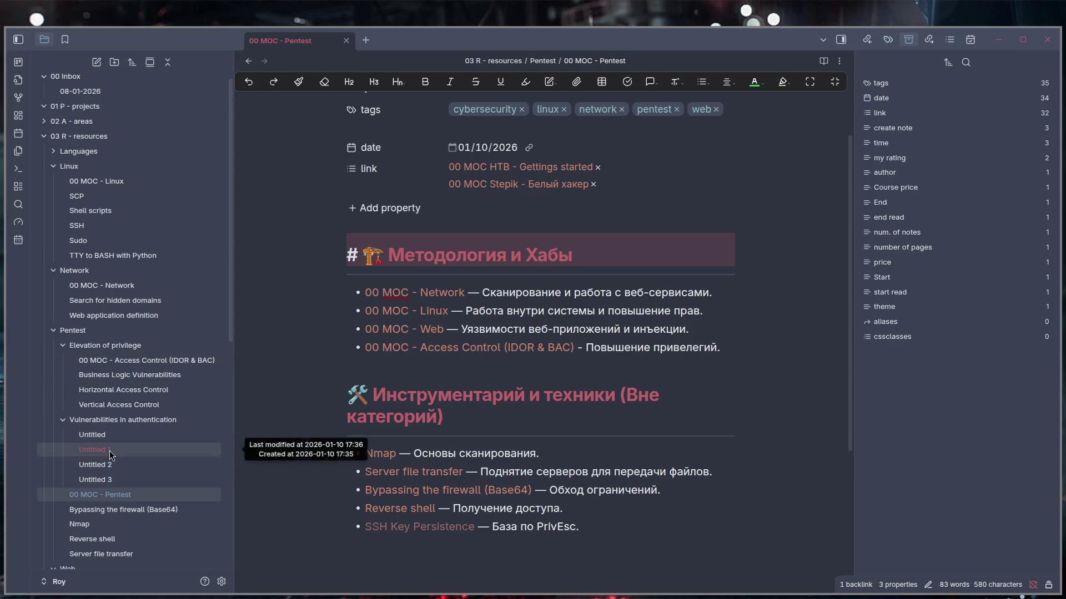
click(116, 479)
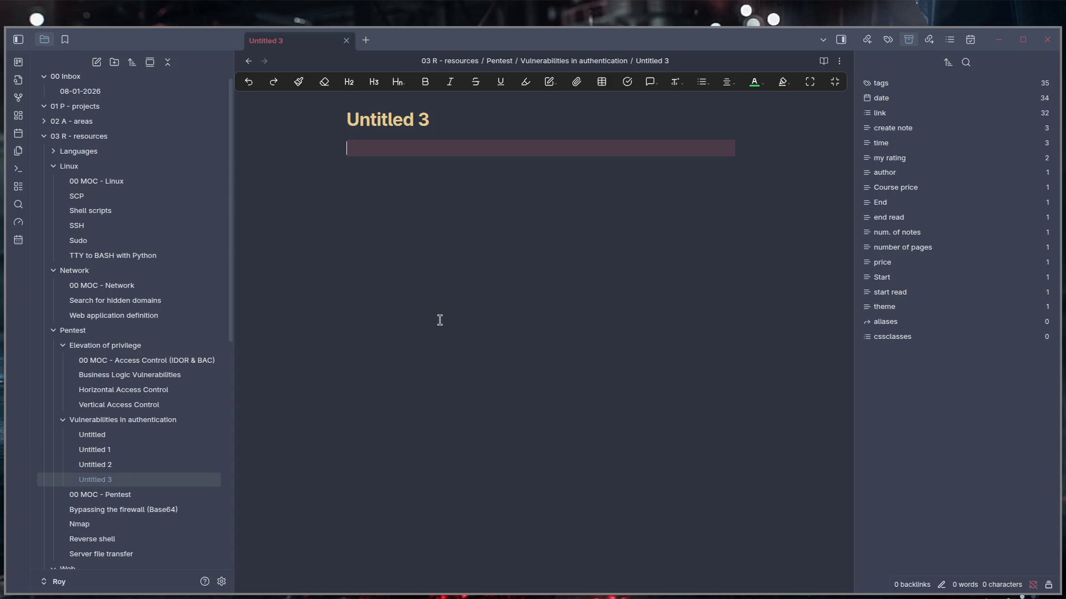
- Insert the Default Template into Untitled 3 and paste the Basic-аутентификация HTTP section
key(ctrl+p)
key(Return)
key(Down)
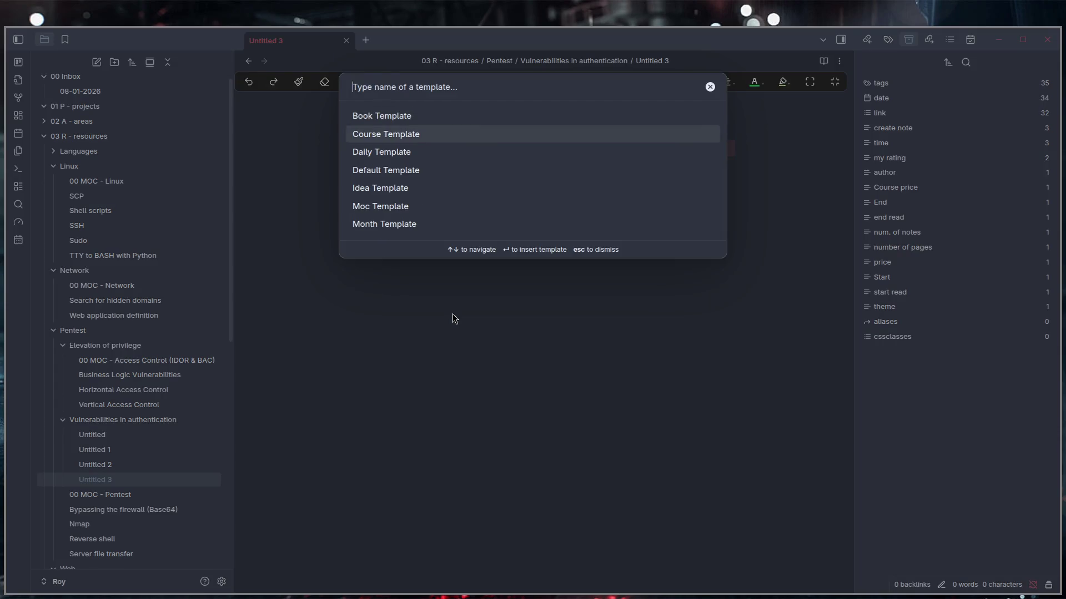
key(Return)
key(BackSpace)
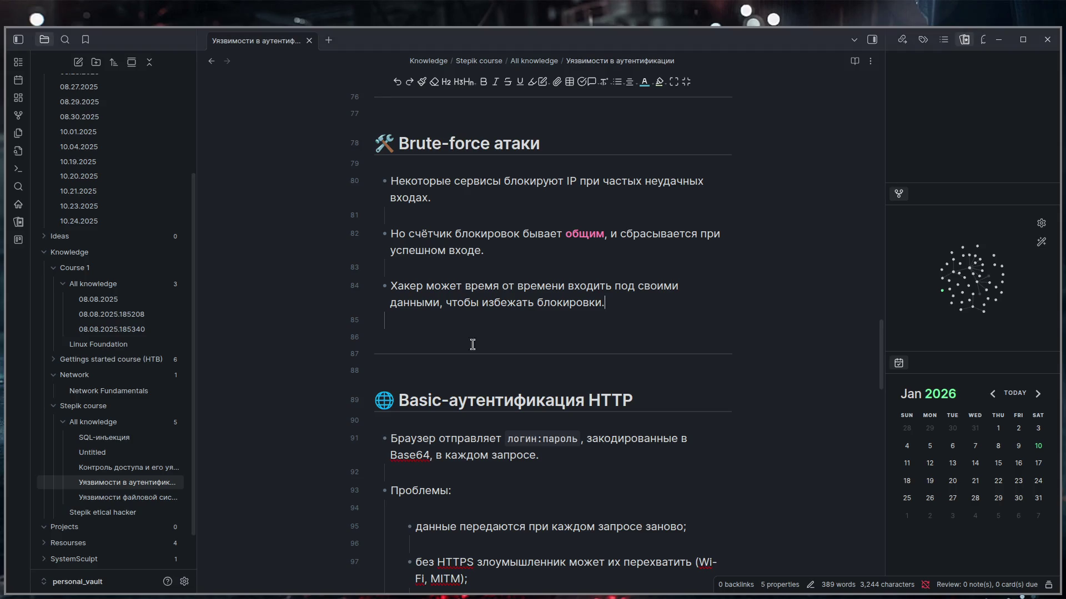
scroll(380, 336, down, 2)
drag(380, 337, 612, 457)
scroll(500, 375, down, 2)
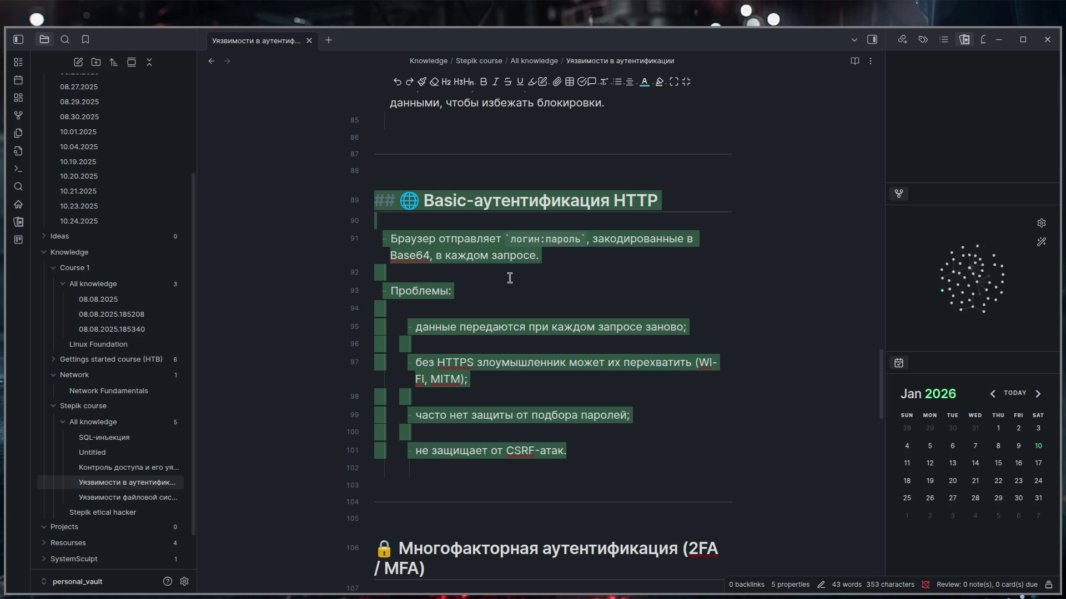
text(🌐 Basic-аутентификация HTTP Браузер отправляет логин:пароль, закодированные в Base64, в каждом запросе. Проблемы: данные передаются при каждом запросе заново; без HTTPS злоумышленник может их перехватить (Wi-Fi, MITM); часто нет защиты от подбора паролей; не защищает от CSRF-атак.)
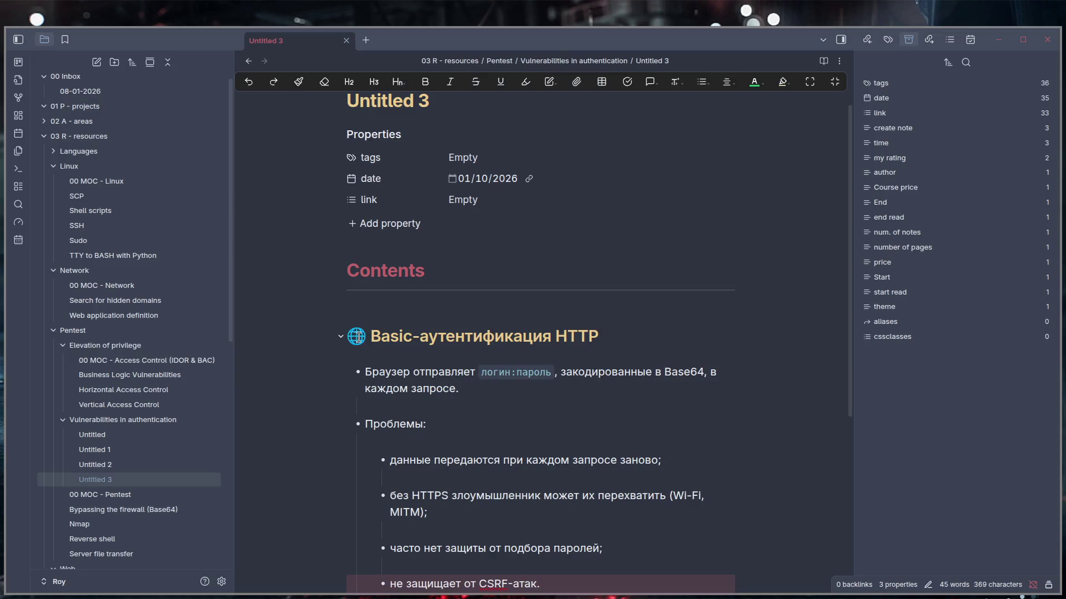
- Replace the Contents heading with the HTTP section heading and delete the duplicate heading below
triple_click(367, 331)
key(ctrl+c)
click(441, 275)
drag(441, 276, 340, 273)
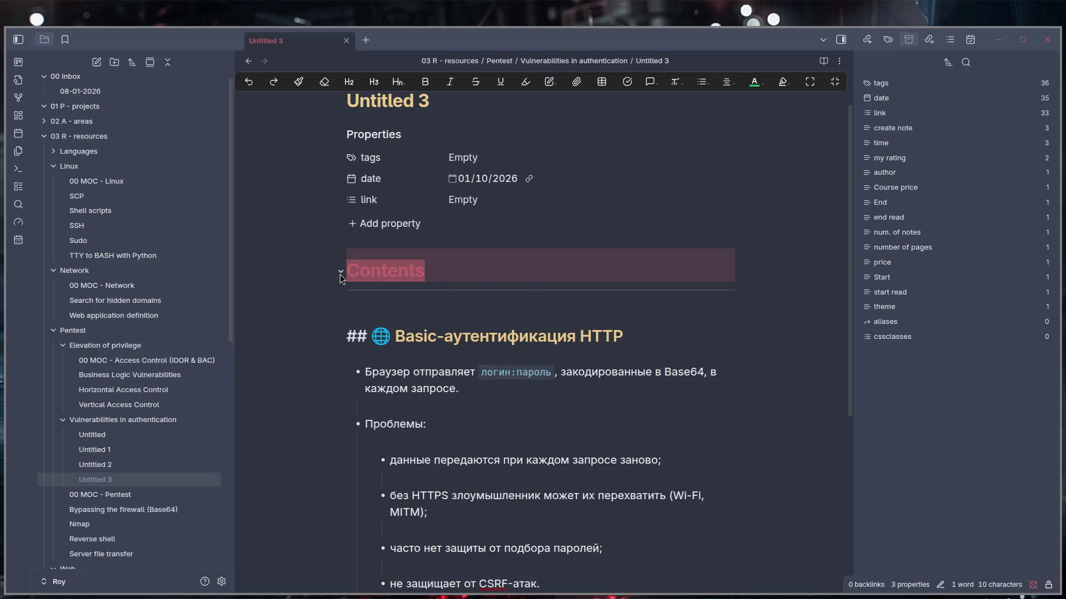
key(ctrl+v)
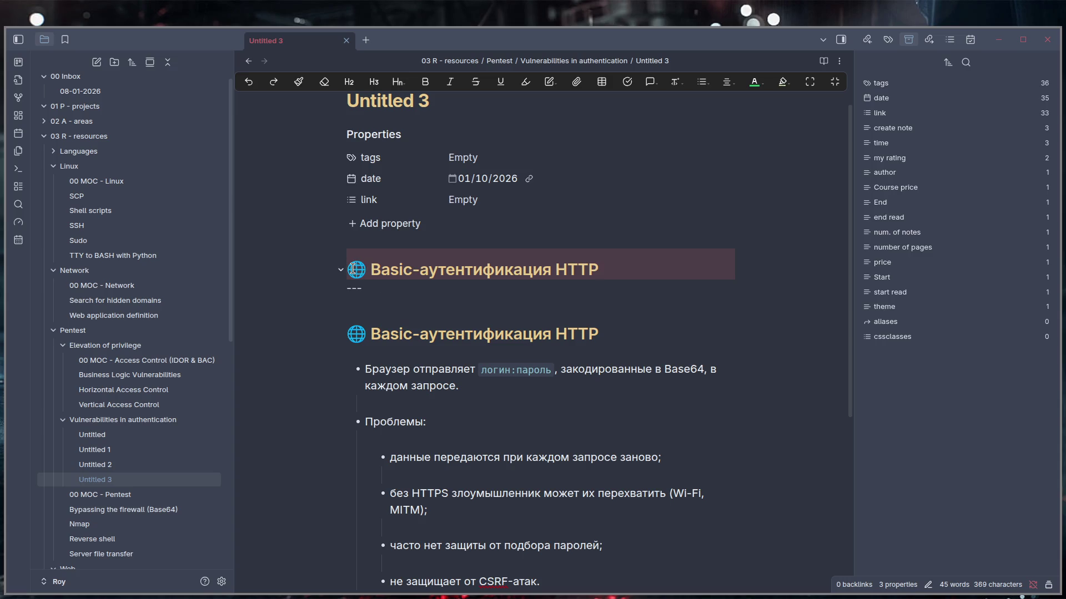
text(#)
drag(600, 356, 371, 312)
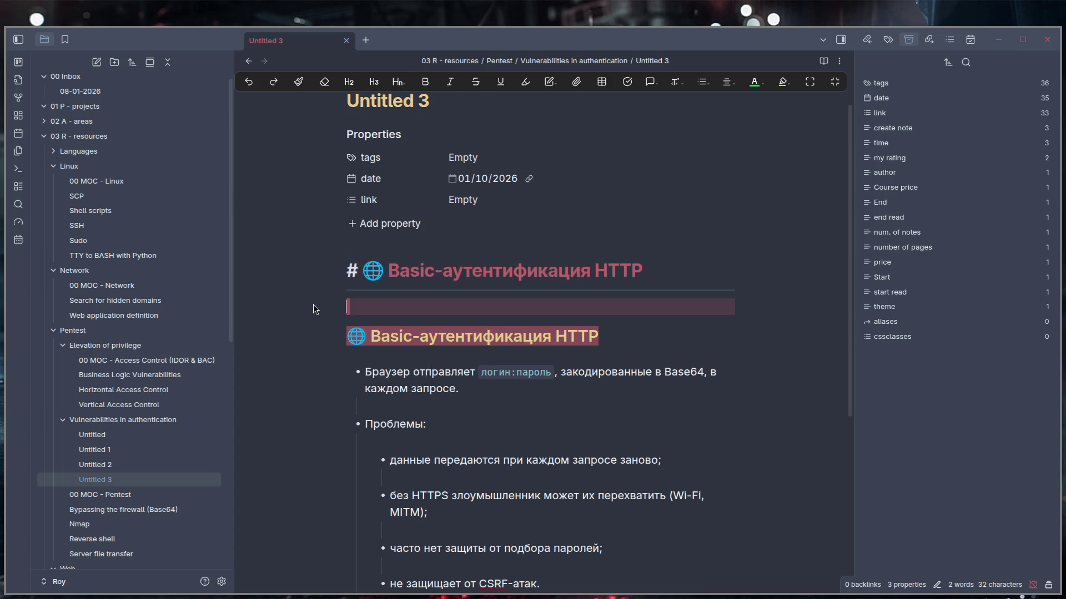
key(BackSpace)
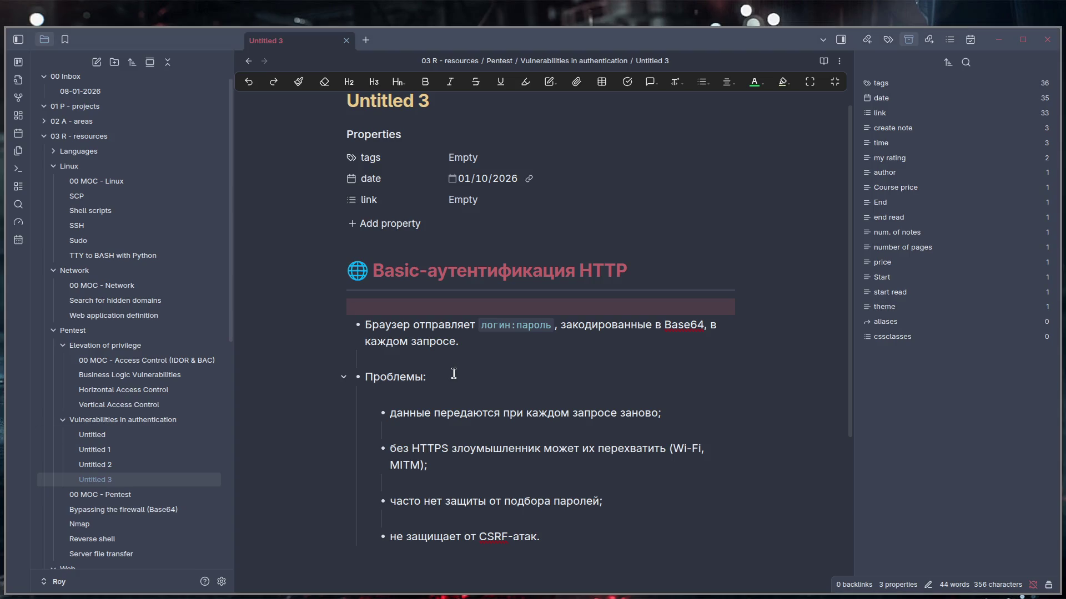
scroll(458, 340, down, 2)
scroll(472, 453, up, 2)
scroll(475, 437, down, 1)
scroll(474, 437, up, 1)
scroll(474, 436, up, 1)
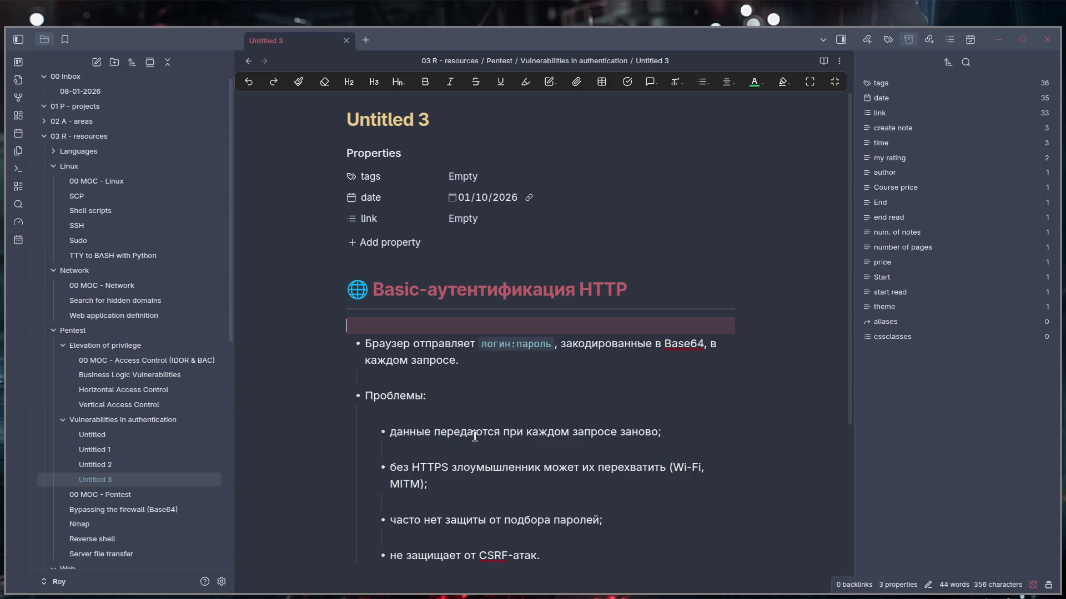
scroll(142, 389, down, 1)
scroll(144, 387, down, 3)
scroll(144, 390, down, 3)
scroll(143, 386, up, 5)
scroll(144, 377, up, 1)
scroll(143, 377, down, 4)
scroll(143, 380, down, 2)
scroll(143, 378, down, 1)
scroll(144, 377, up, 4)
scroll(142, 377, up, 2)
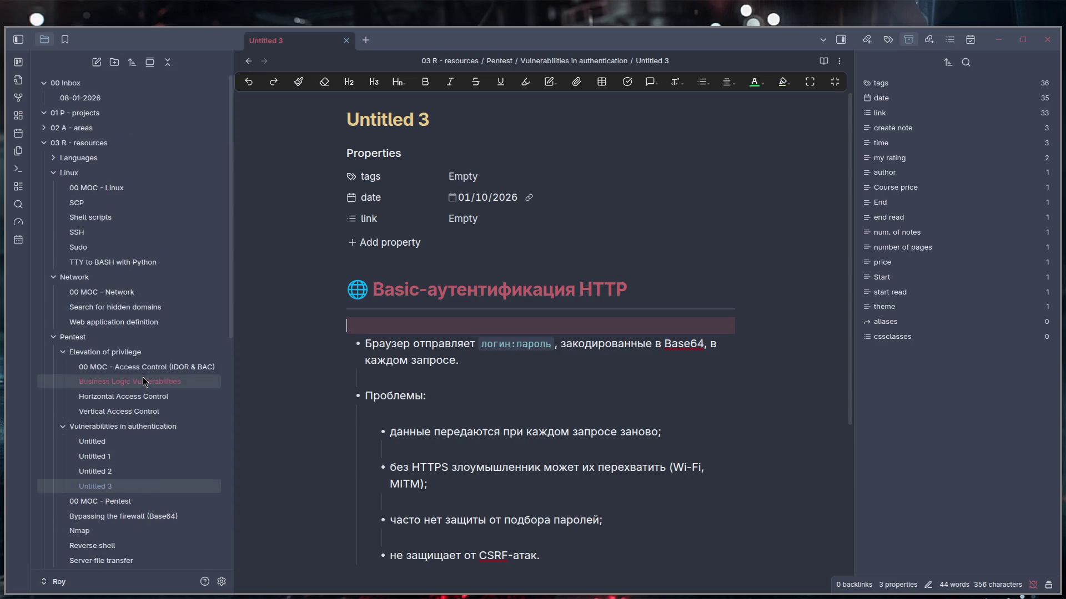
scroll(125, 400, down, 5)
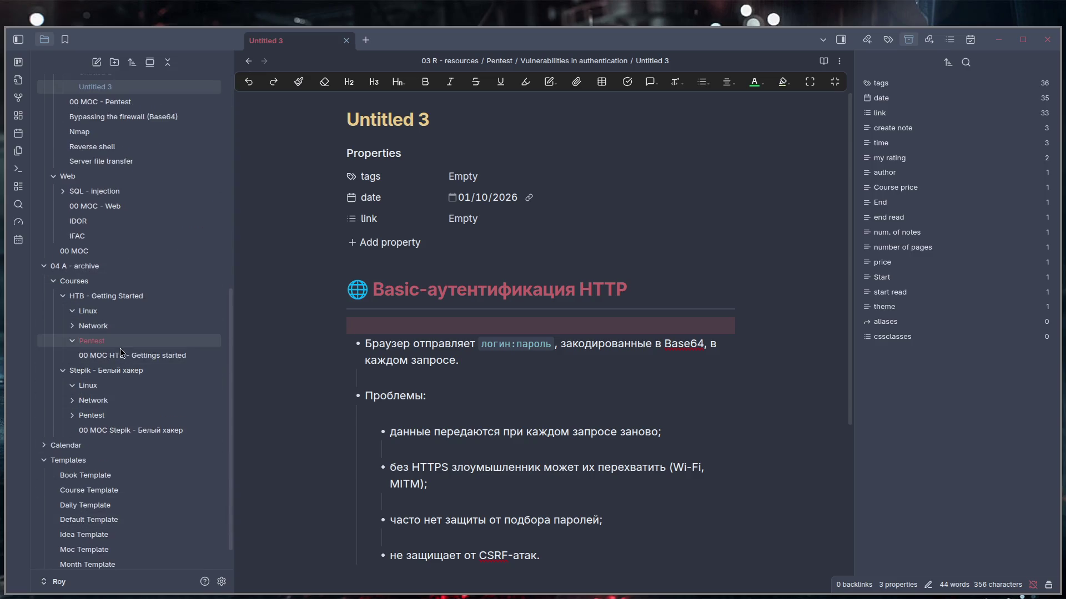
scroll(121, 342, up, 5)
scroll(121, 342, up, 2)
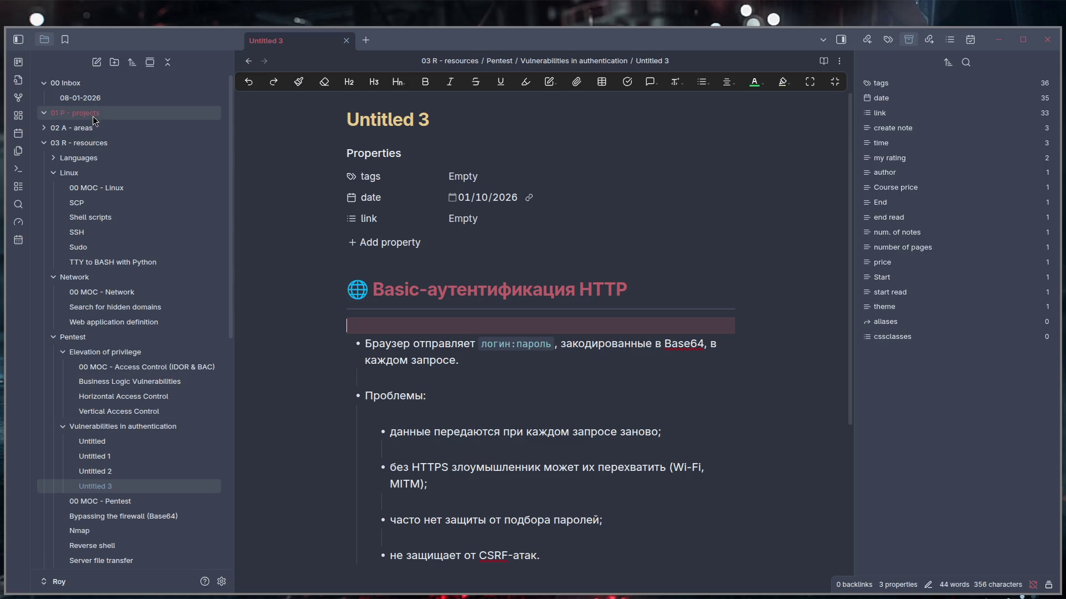
- Look through the file-system vulnerabilities and 08.08.2025.185340 notes, then return to Уязвимости в аутентификации
click(86, 131)
click(87, 130)
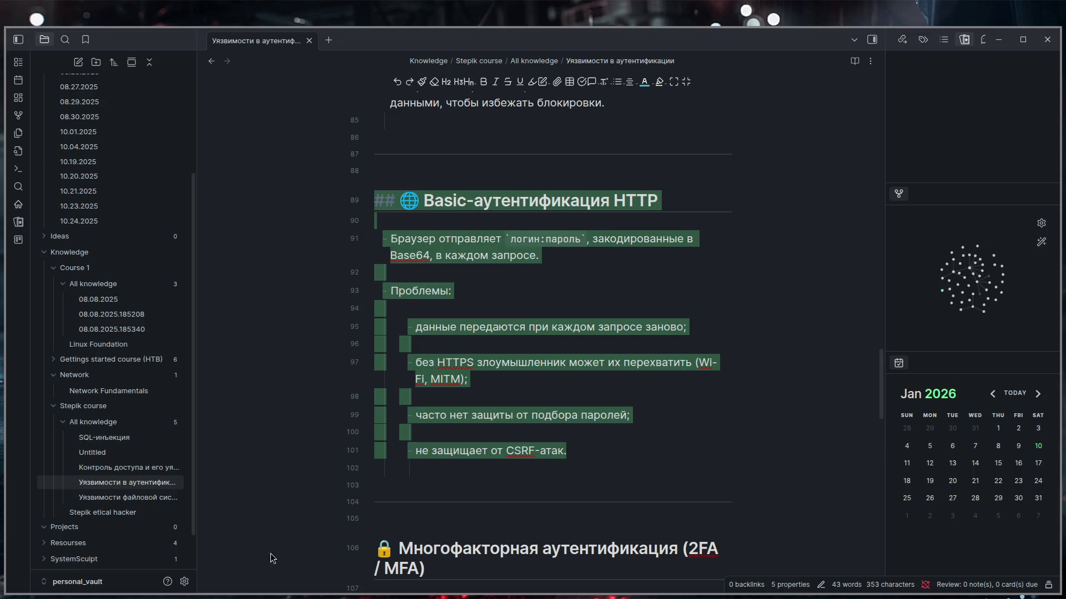
click(153, 497)
scroll(457, 365, down, 5)
scroll(447, 380, down, 3)
scroll(445, 380, down, 3)
scroll(298, 455, down, 4)
scroll(297, 455, down, 2)
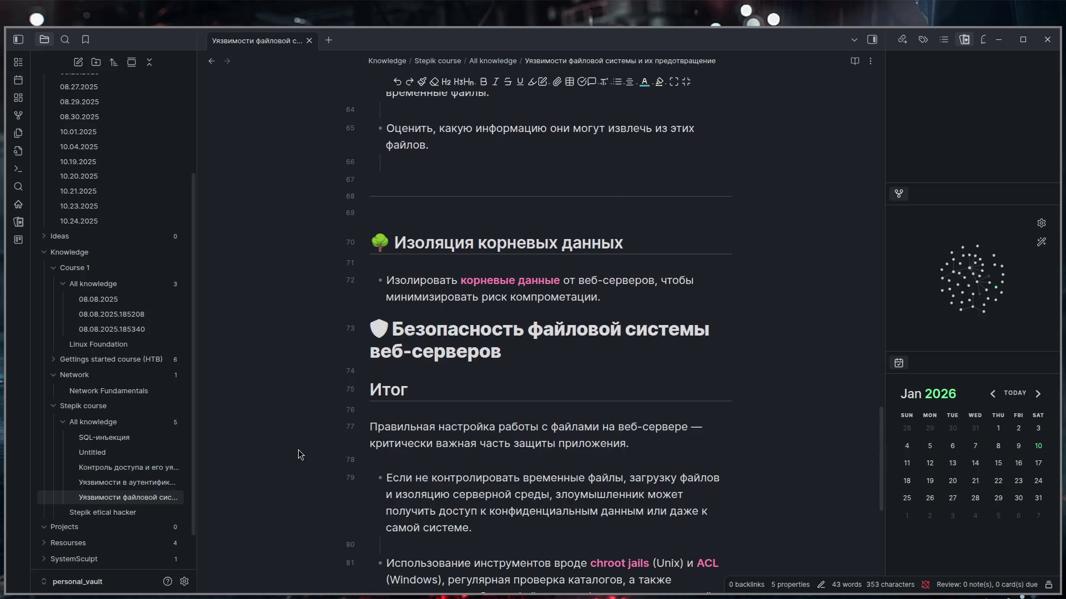
scroll(298, 455, down, 5)
click(144, 482)
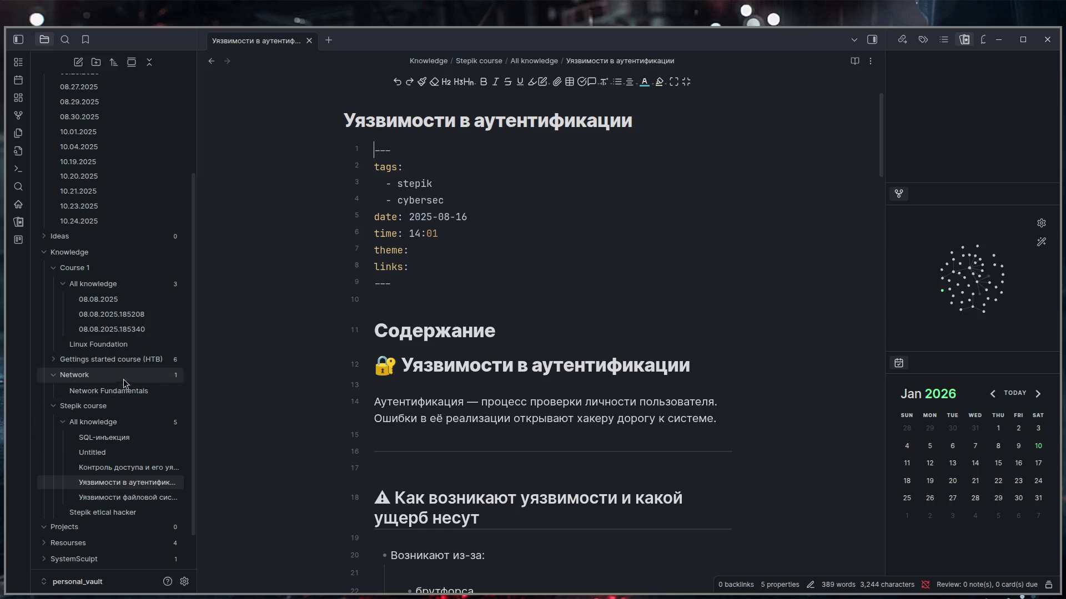
click(124, 330)
scroll(516, 453, down, 3)
scroll(515, 453, down, 7)
scroll(516, 453, down, 5)
scroll(500, 442, down, 5)
scroll(492, 442, down, 5)
scroll(486, 442, down, 5)
scroll(487, 442, down, 3)
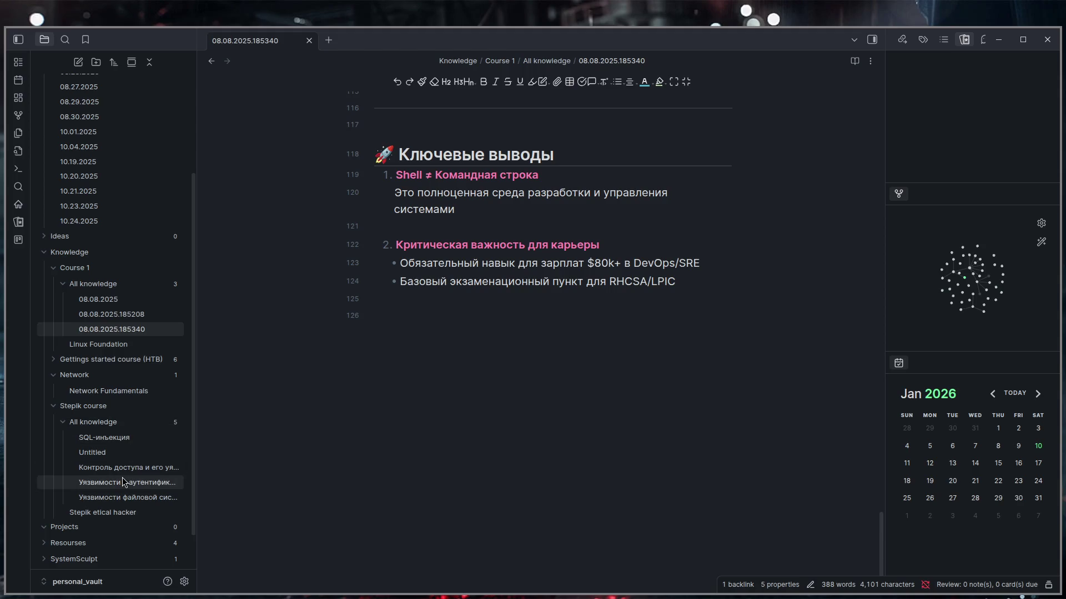
click(127, 497)
scroll(590, 427, down, 4)
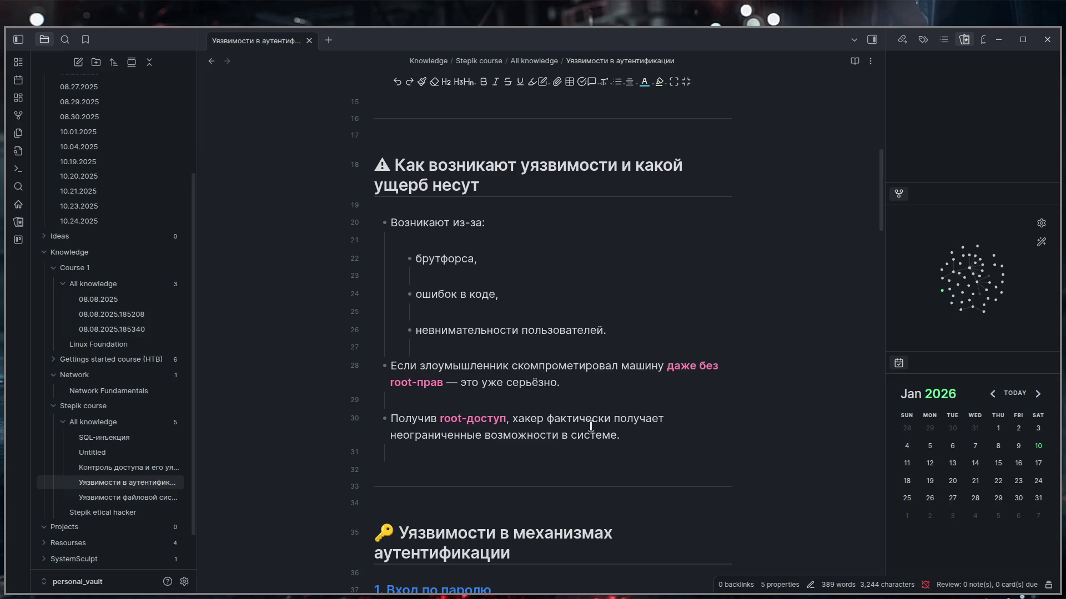
key(alt+Tab)
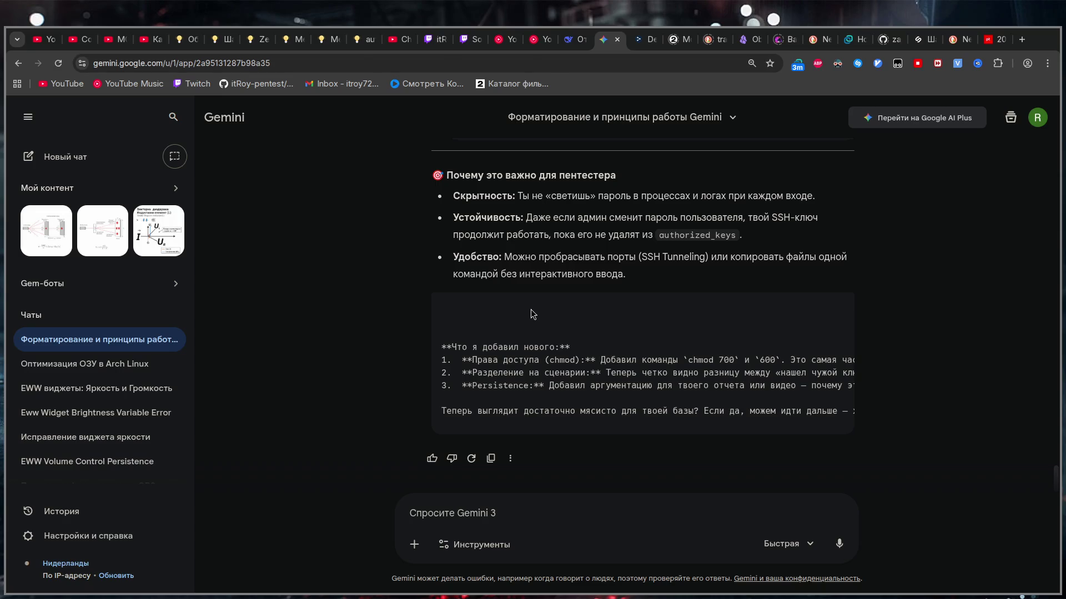
key(alt+Tab)
key(alt+Tab)
key(alt+Tab)
key(alt+Tab)
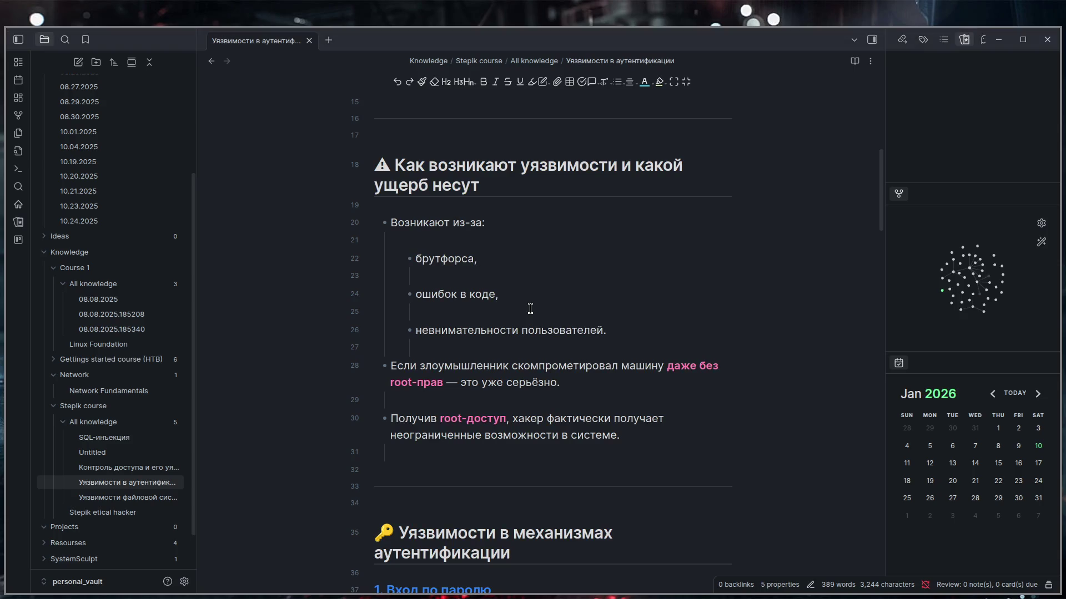
key(alt+Tab)
key(alt+Tab)
key(alt+Tab)
key(alt+Tab)
scroll(532, 310, down, 4)
scroll(532, 310, down, 4)
scroll(533, 310, down, 4)
scroll(532, 310, down, 3)
scroll(531, 311, down, 3)
scroll(531, 310, down, 1)
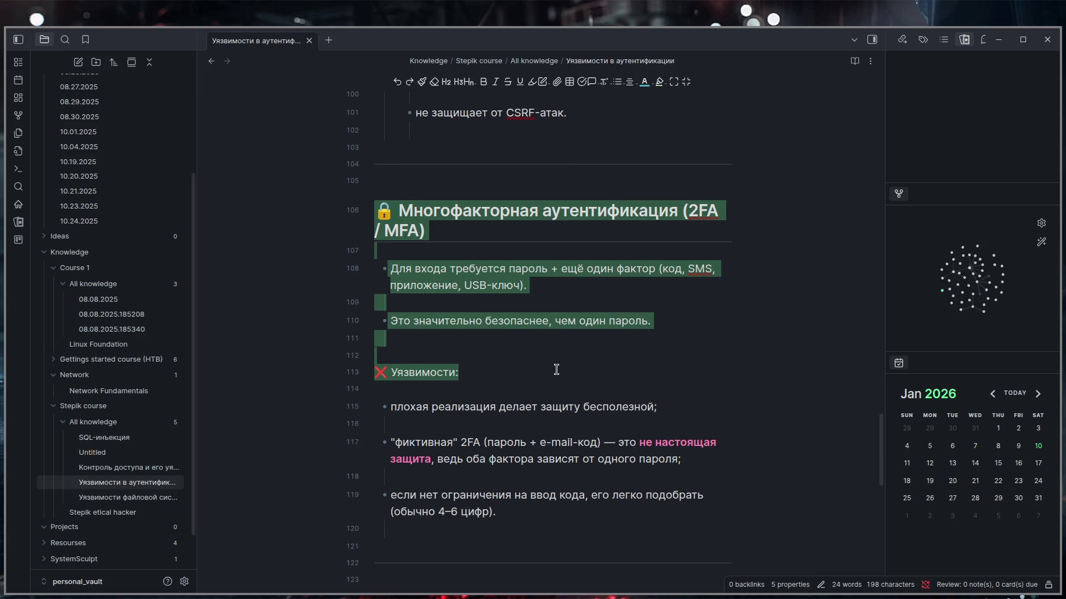
drag(377, 215, 537, 248)
scroll(536, 248, down, 3)
- Create Untitled 4 in Vulnerabilities in authentication, insert the template and remove its Contents heading
click(536, 250)
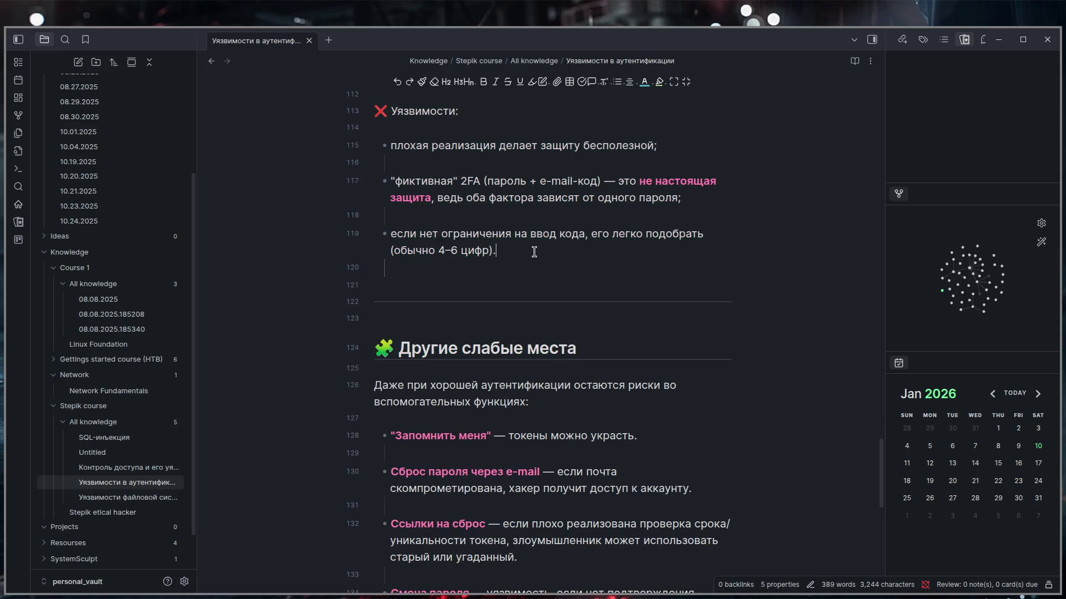
scroll(536, 250, down, 3)
scroll(534, 251, down, 2)
scroll(534, 252, up, 2)
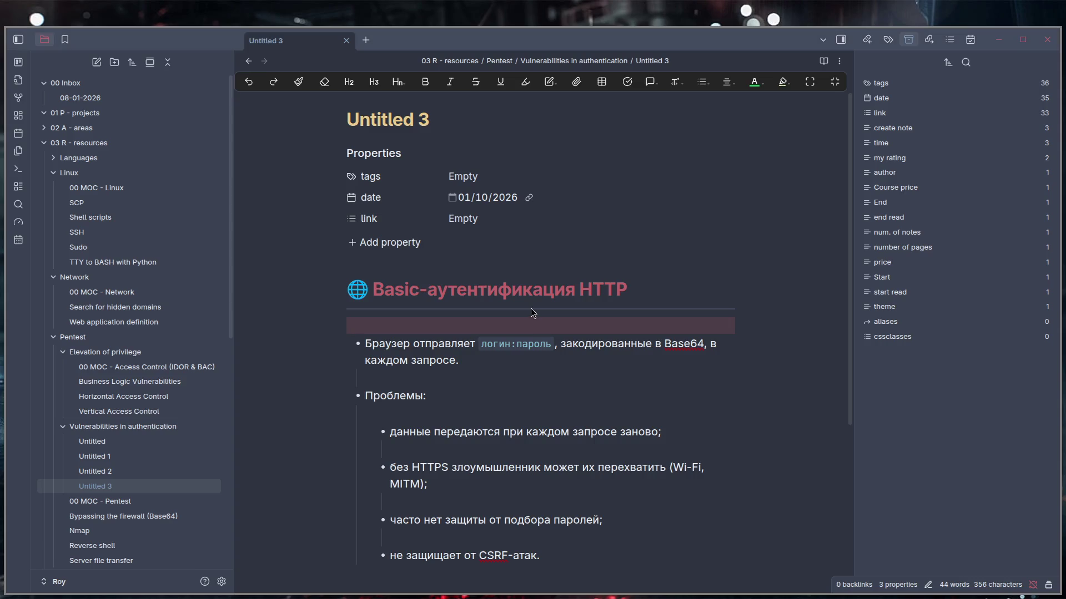
right_click(112, 430)
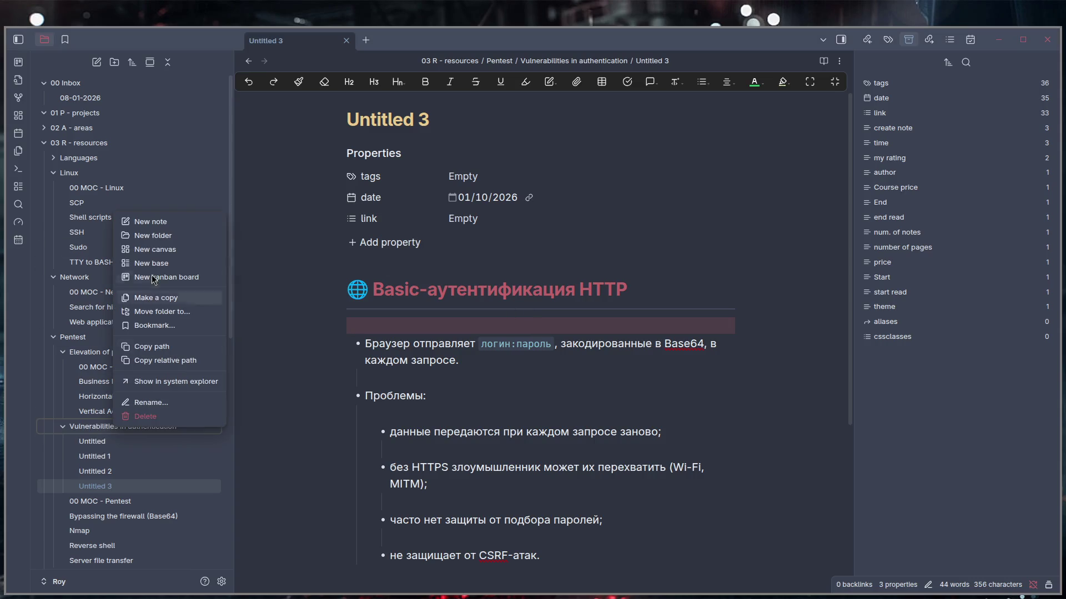
click(146, 230)
key(ctrl+p)
key(Return)
key(Down)
key(Return)
key(BackSpace)
key(BackSpace)
key(BackSpace)
key(ctrl+a)
key(BackSpace)
- Paste the MFA section, make its heading top-level with a divider below, then select the Другие слабые места section
key(ctrl+v)
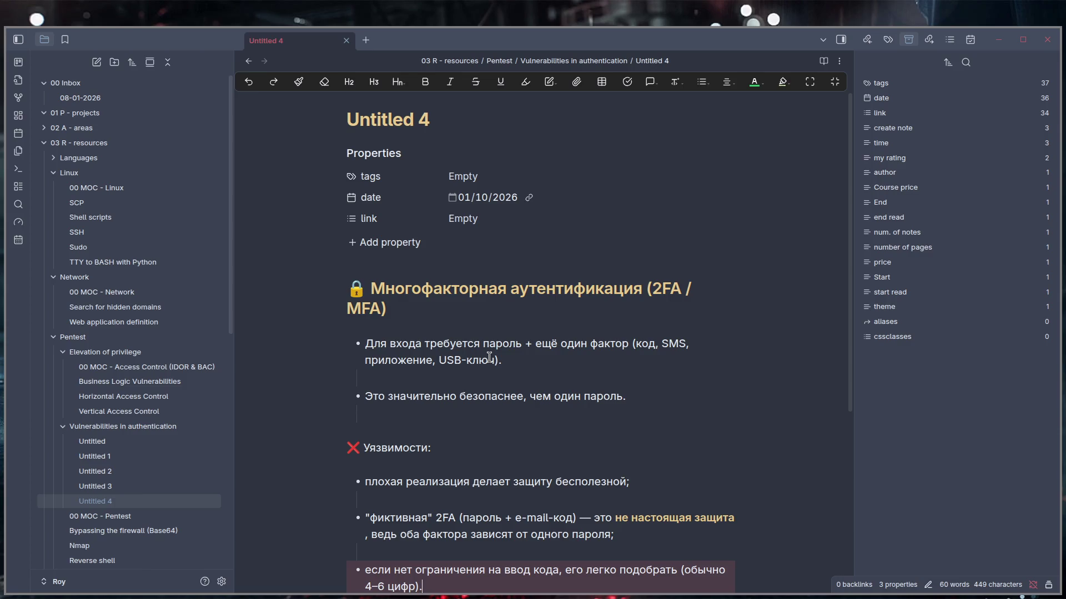
key(Up)
key(Up)
key(Up)
key(Up)
key(Up)
key(Up)
key(Up)
key(Left)
key(Left)
key(Left)
key(Left)
key(Left)
key(BackSpace)
key(Escape)
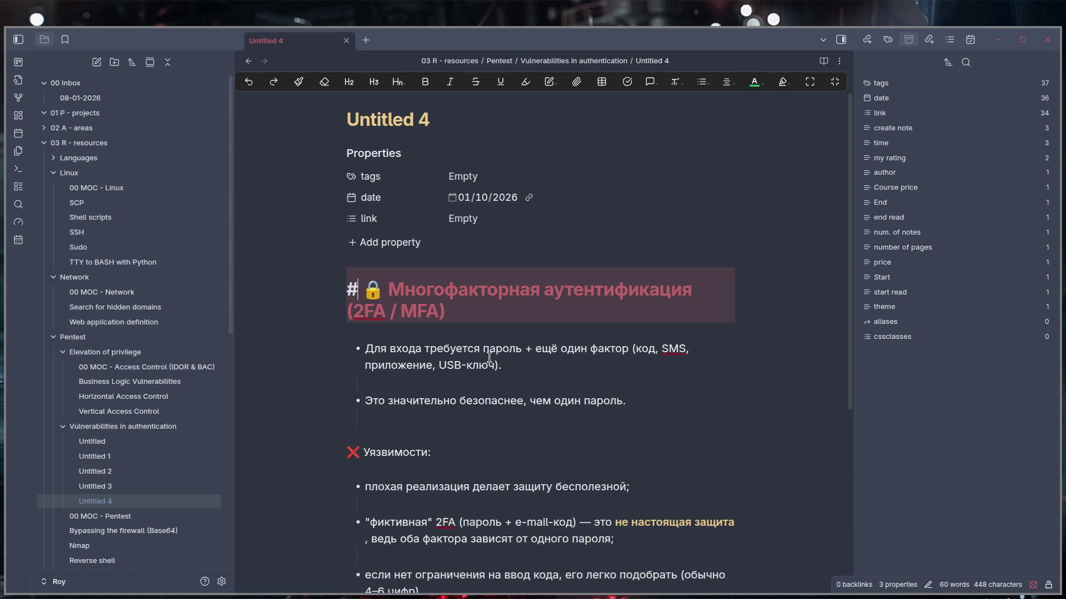
click(422, 338)
text(-0)
key(BackSpace)
text(--)
key(Return)
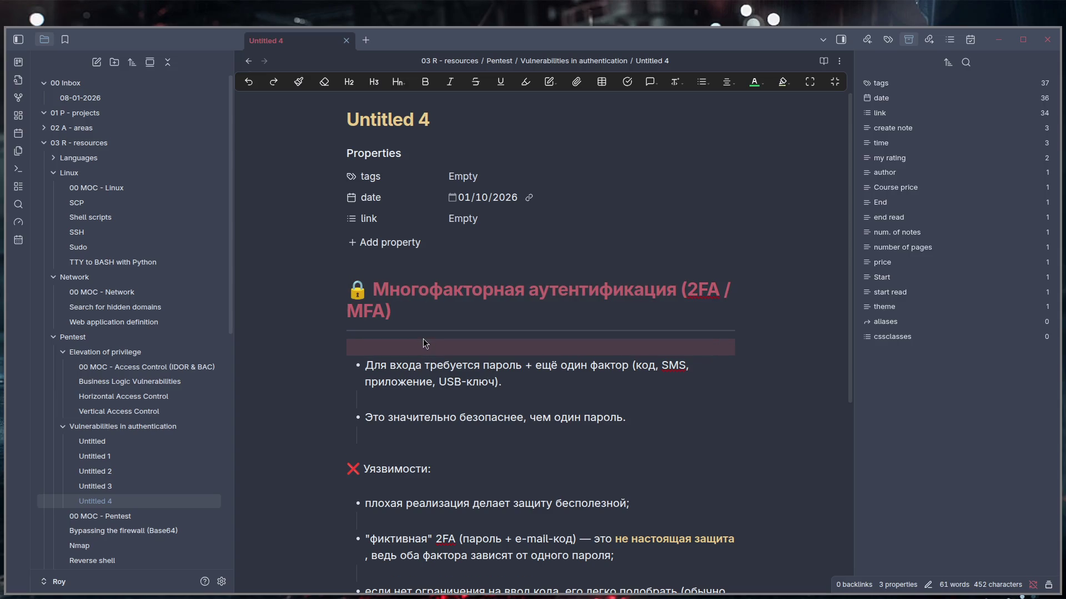
scroll(423, 339, down, 3)
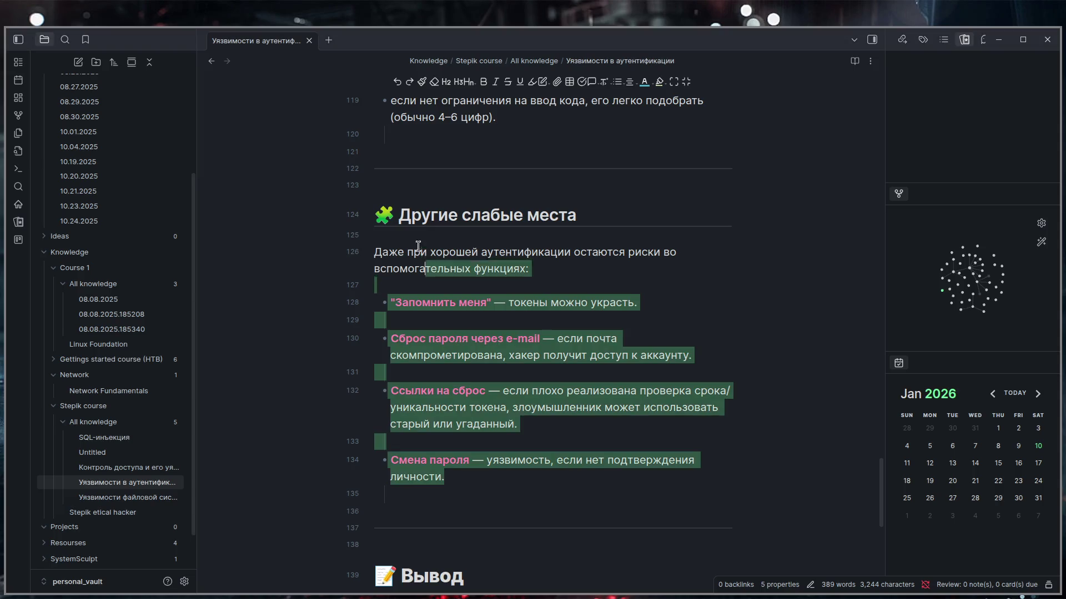
drag(469, 478, 372, 219)
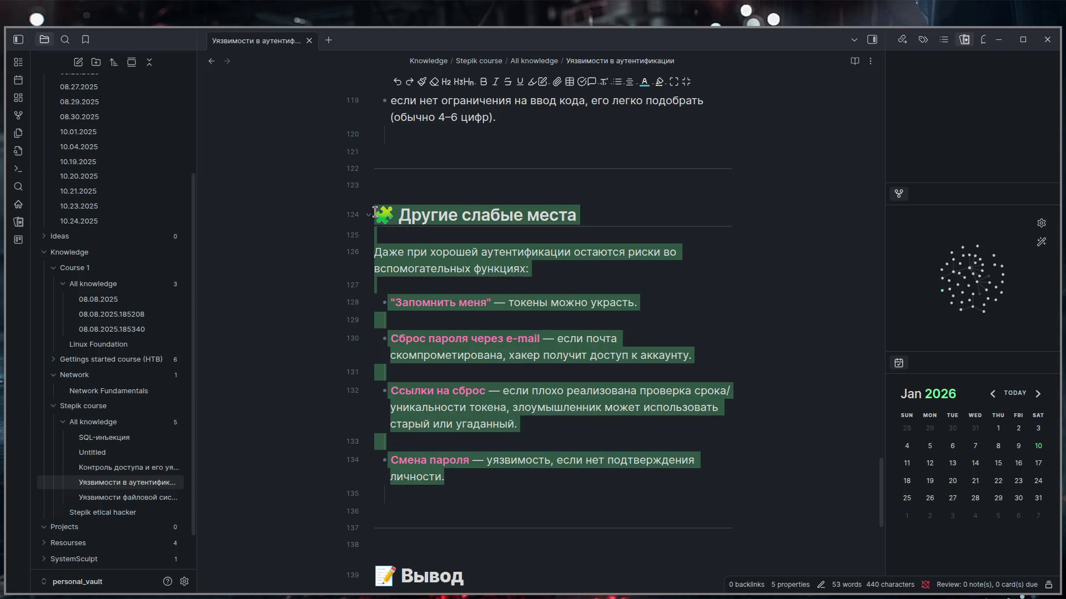
- Create Untitled 5 in the folder, insert the Daily Template, drop Contents and paste Другие слабые места
click(584, 269)
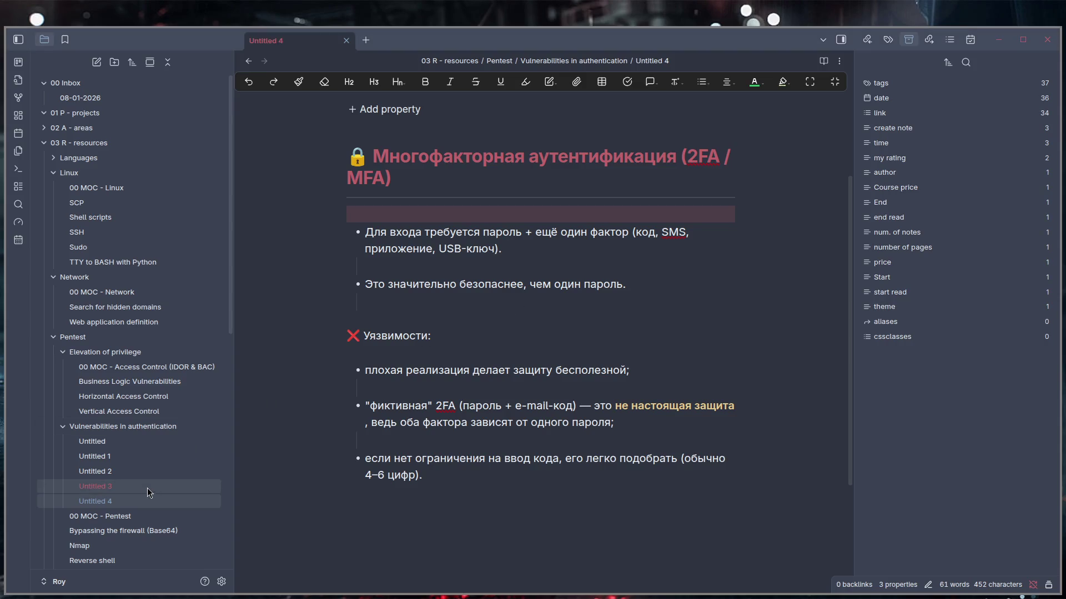
right_click(117, 429)
click(167, 220)
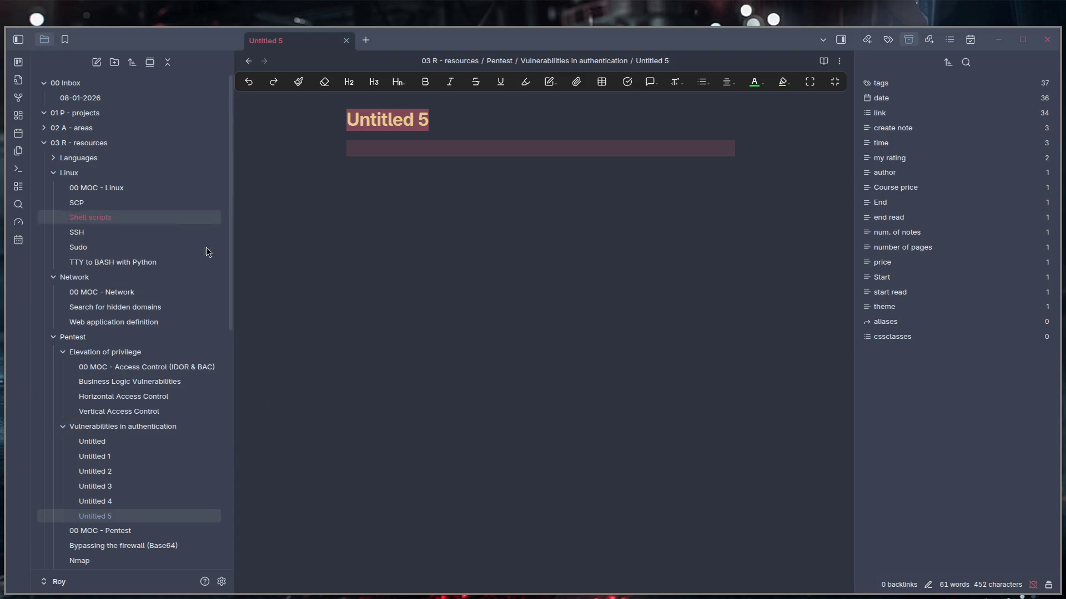
key(alt+e)
key(Down)
key(Down)
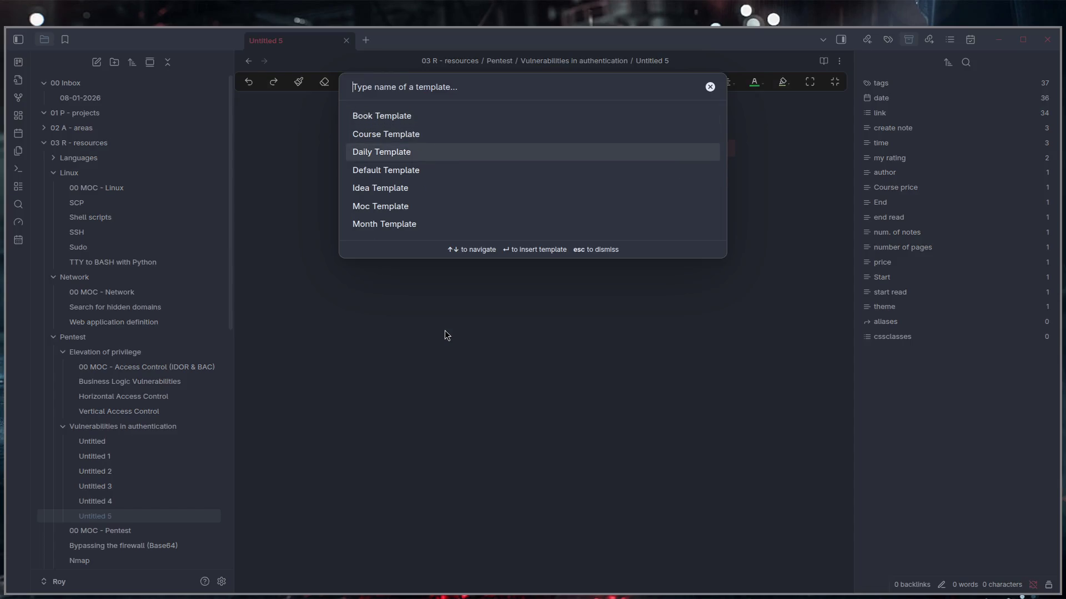
key(Return)
key(shift+Up)
key(shift+Up)
key(BackSpace)
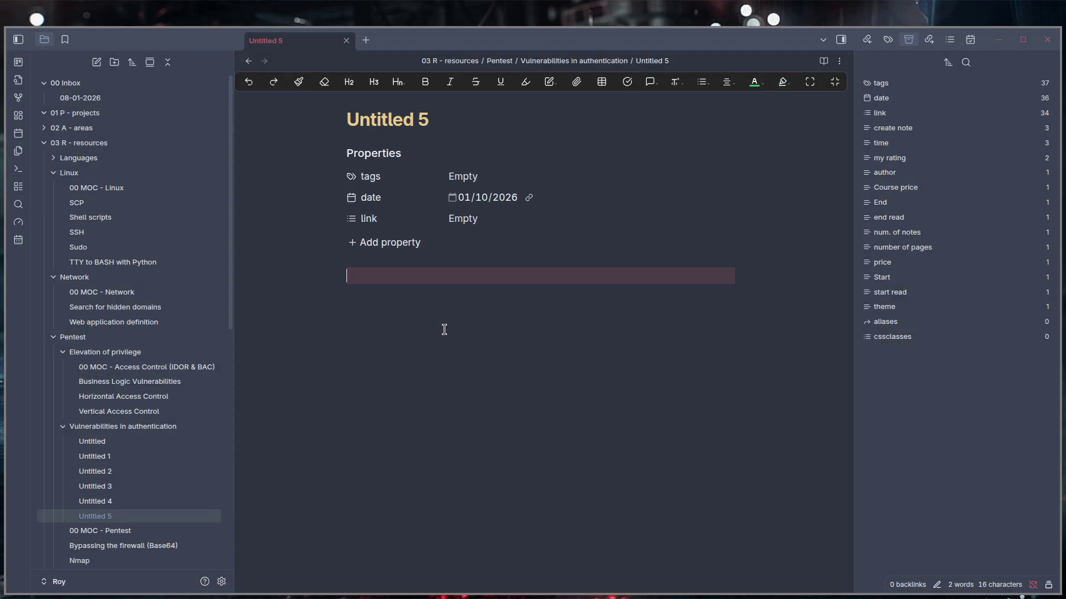
text(🧩 Другие слабые места  Даже при хорошей аутентификации остаются риски во вспомогательных функциях:  • "Запомнить меня" — токены можно украсть.  • Сброс пароля через e-mail — если почта скомпрометирована, хакер получит доступ к аккаунту.  • Ссылки на сброс — если плохо реализована проверка срока/уникальности токена, злоумышленник может использовать старый или угаданный.  • Смена пароля — уязвимость, если нет подтверждения личности.)
- Make the Другие слабые места heading top-level and add a divider line beneath it
key(Up)
key(Up)
key(Up)
key(Up)
key(Up)
key(Up)
key(Up)
key(Return)
key(Up)
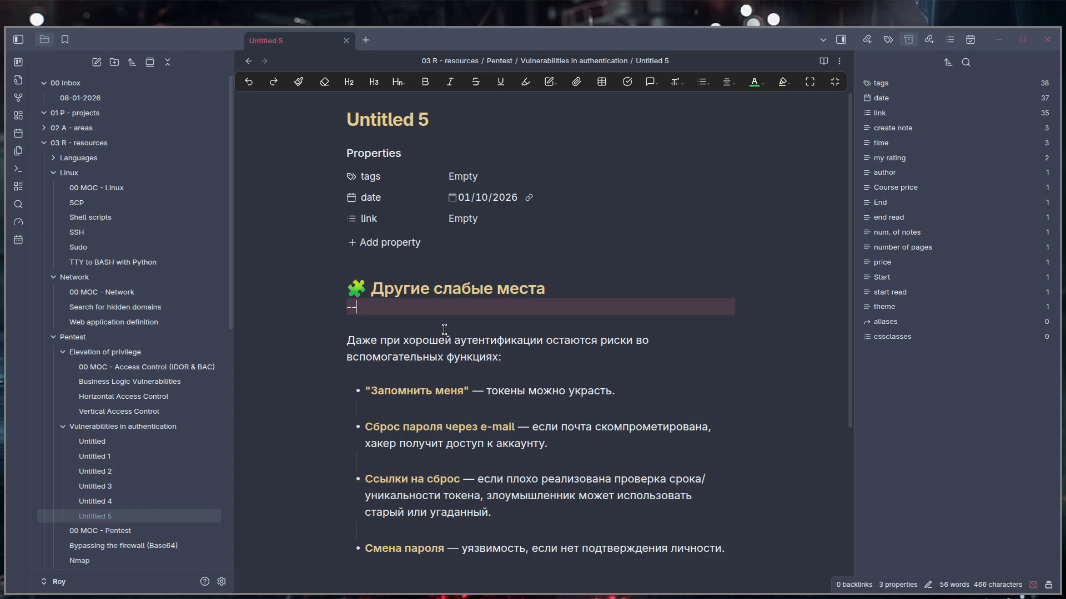
key(Up)
key(Left)
key(BackSpace)
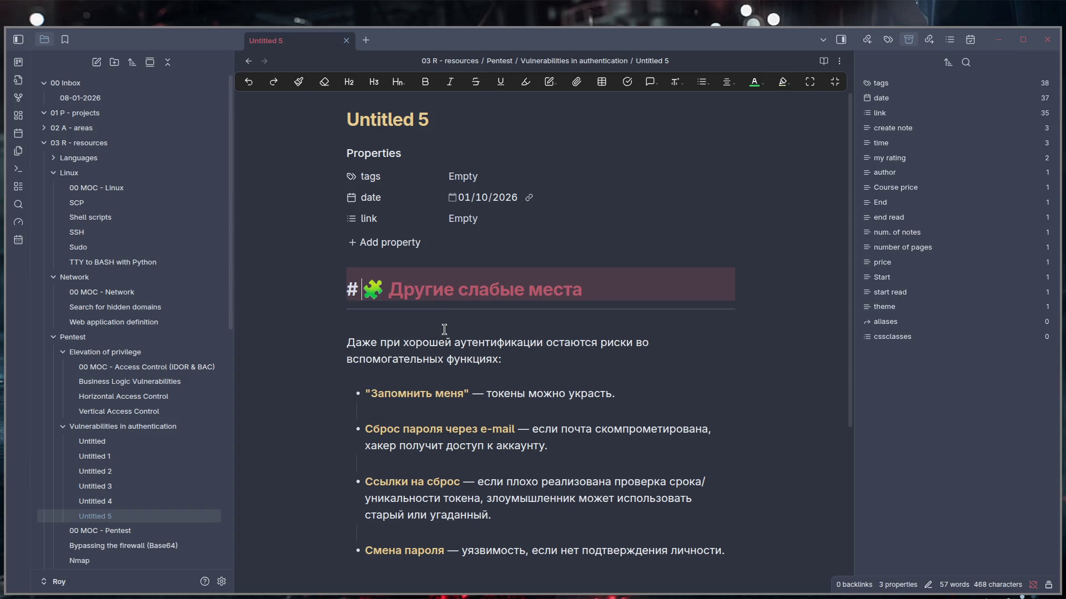
key(Down)
text(--)
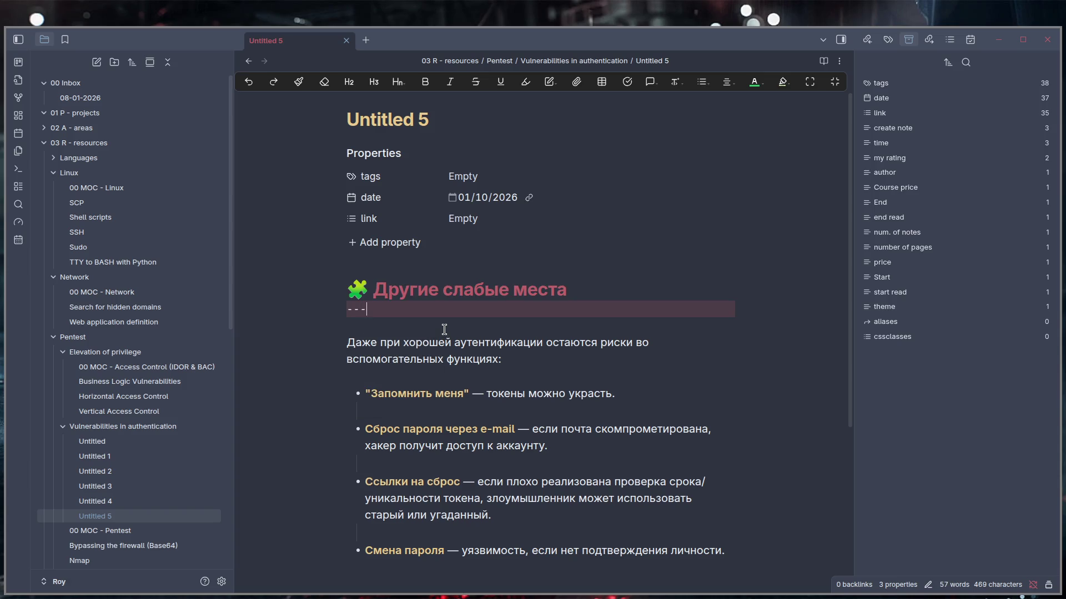
key(Down)
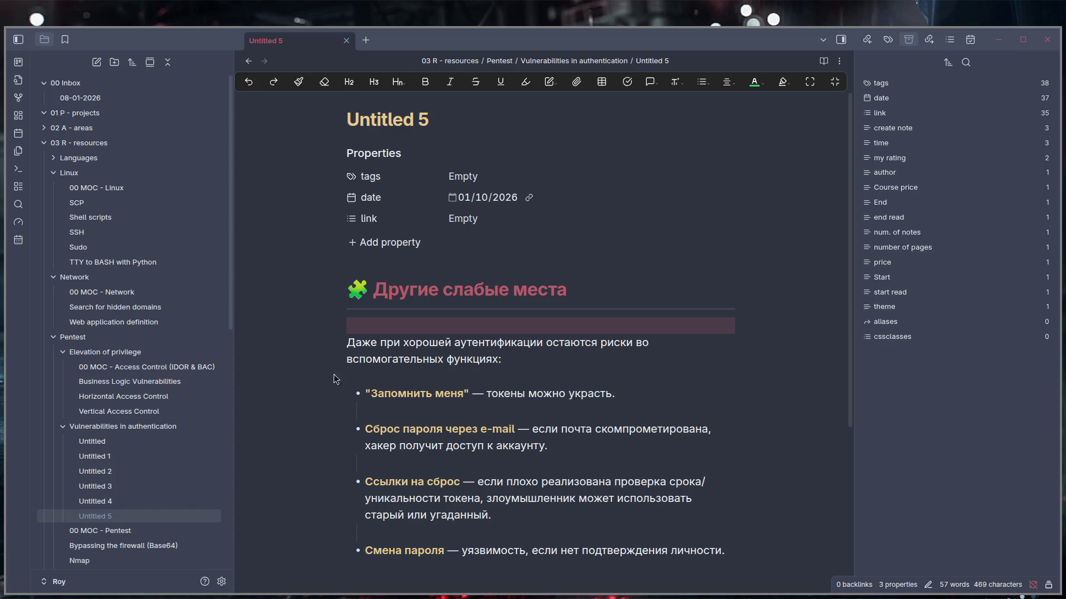
scroll(92, 460, down, 2)
scroll(101, 444, down, 3)
scroll(101, 443, up, 5)
drag(106, 456, 94, 271)
scroll(133, 416, down, 2)
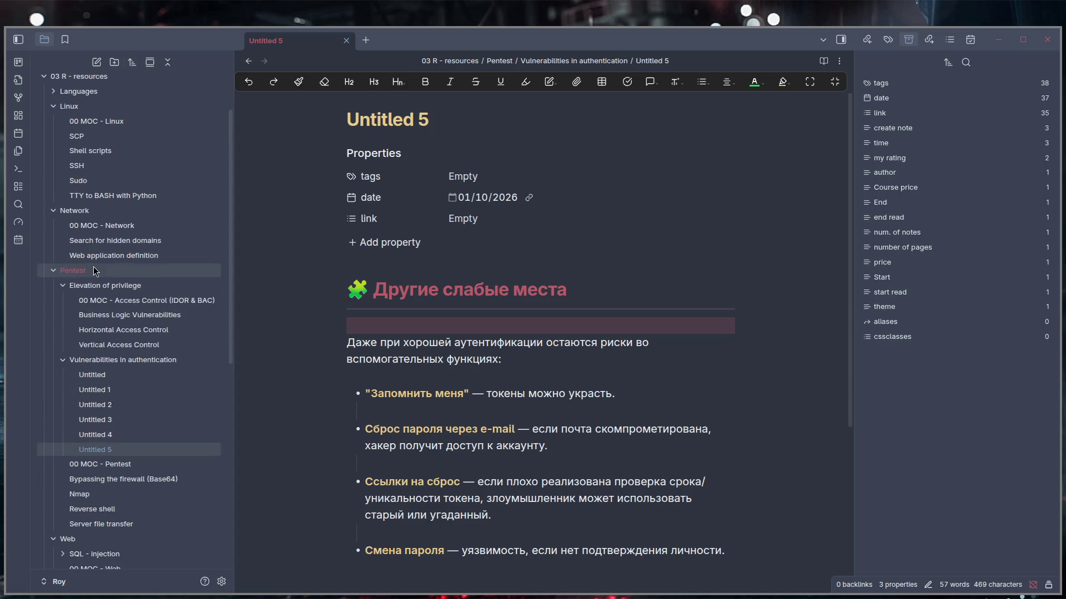
- Browse the Web application note and Untitled 1, expand SQL - injection, and open 00 MOC SQL - injection
mouse_move(94, 271)
mouse_down()
mouse_move(75, 274)
mouse_move(125, 350)
mouse_up()
click(90, 258)
click(144, 388)
scroll(133, 433, down, 3)
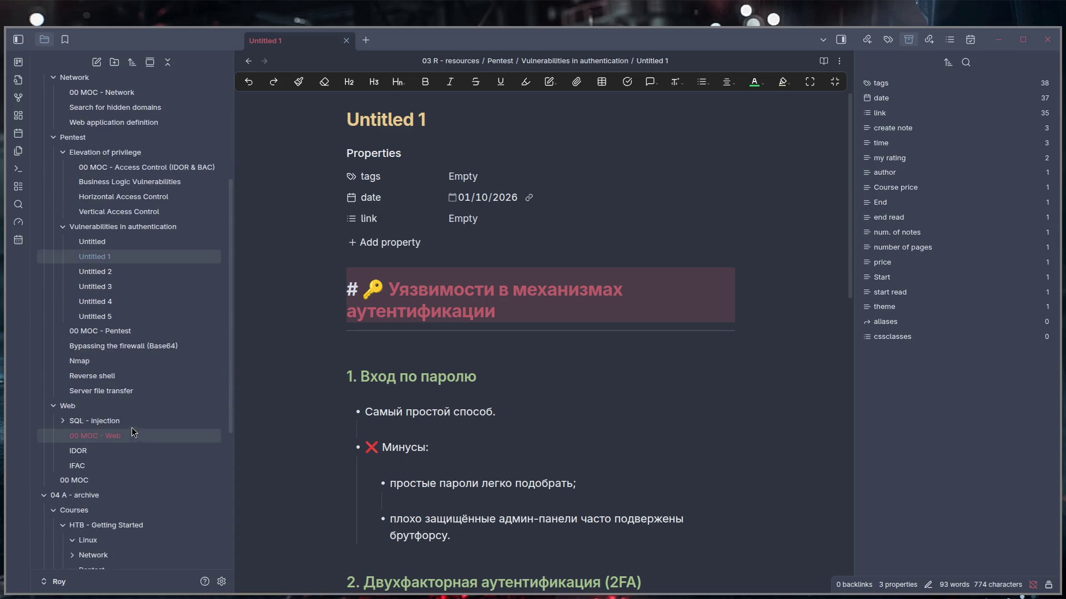
scroll(125, 333, up, 1)
mouse_move(132, 427)
mouse_down()
mouse_move(84, 206)
mouse_move(110, 223)
mouse_up()
mouse_move(106, 220)
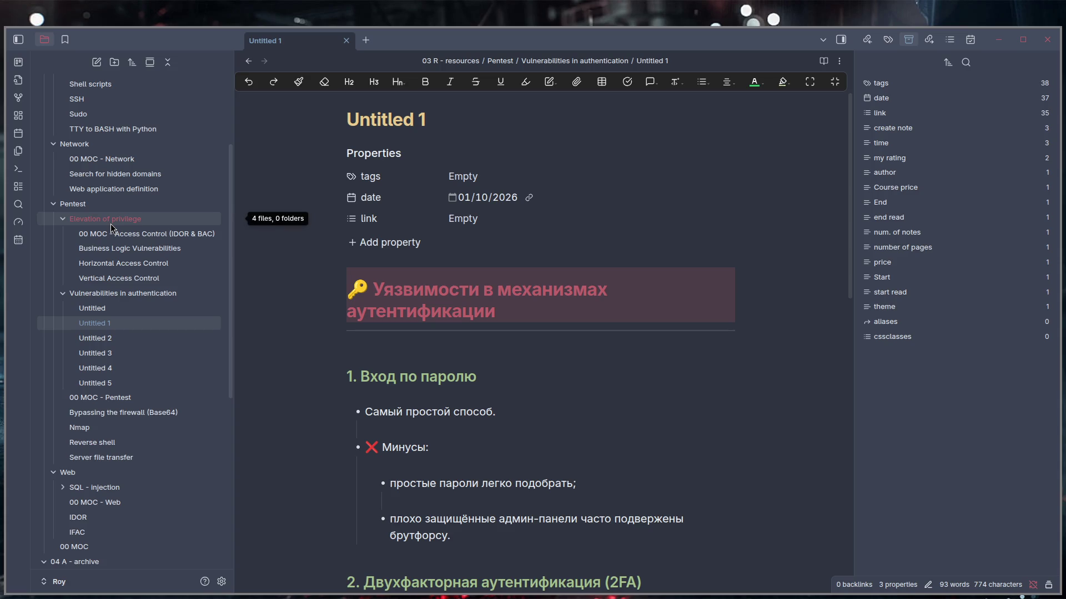
drag(110, 224, 152, 488)
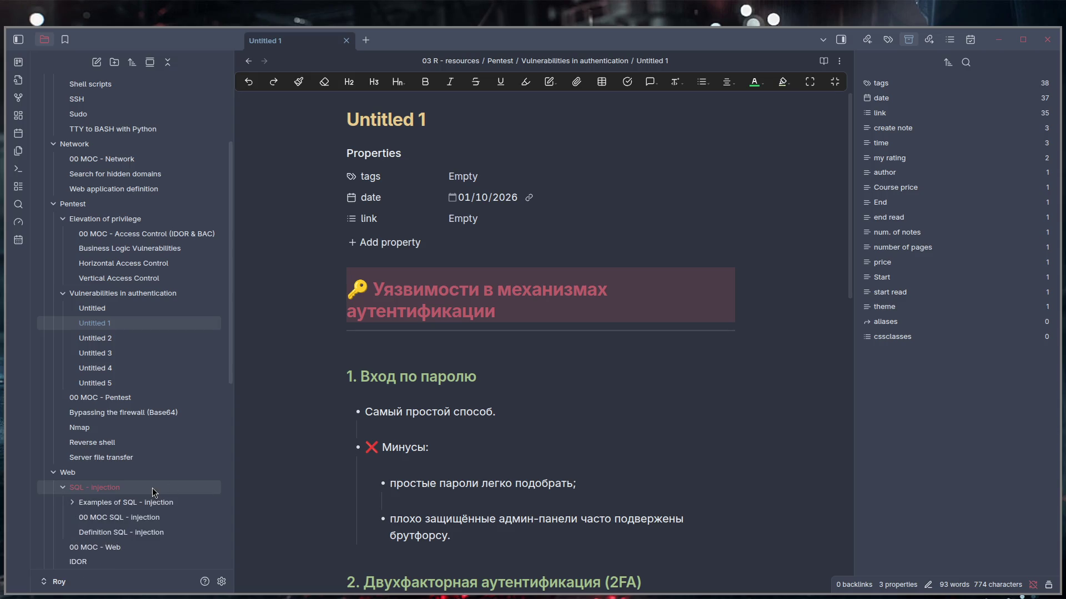
mouse_move(153, 488)
mouse_down()
mouse_move(105, 488)
mouse_move(124, 439)
mouse_move(124, 516)
mouse_up()
scroll(105, 488, down, 1)
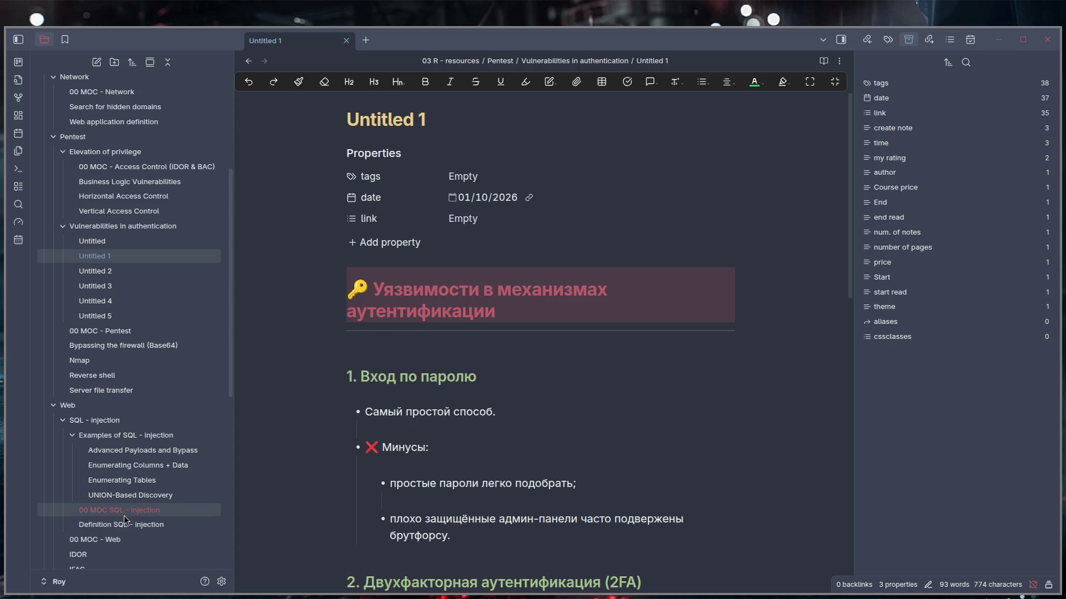
click(123, 511)
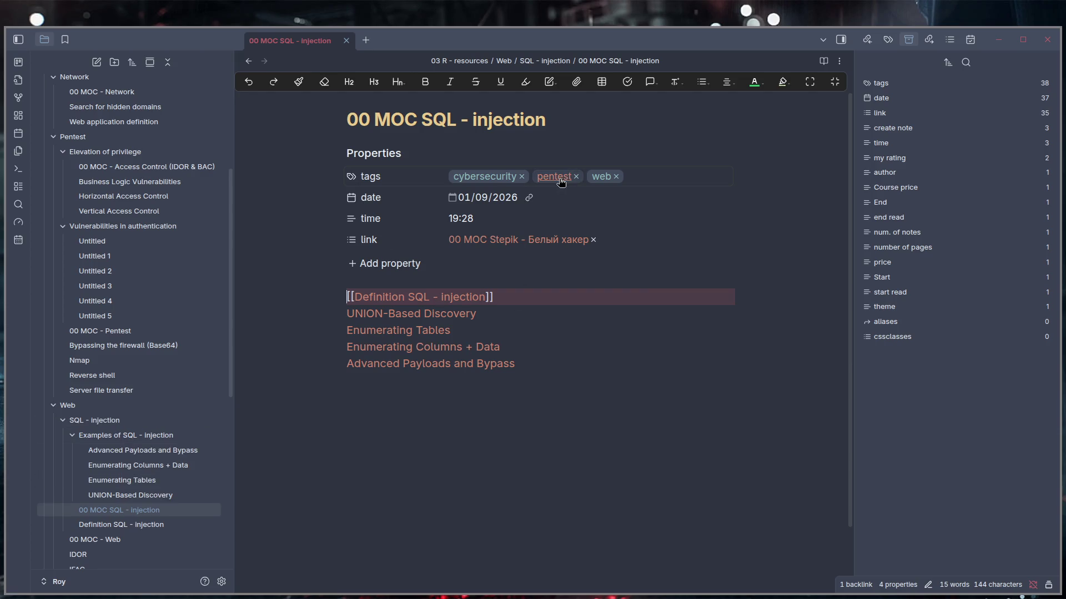
- Find 00 MOC SQL - injection through vault search, then return to Untitled 5
click(20, 204)
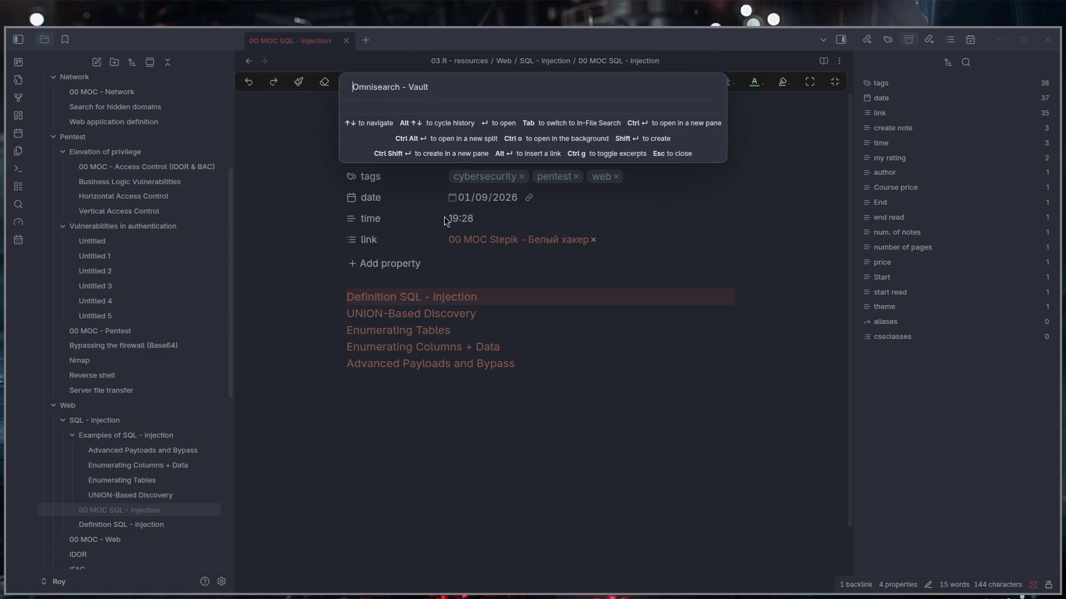
text(sql)
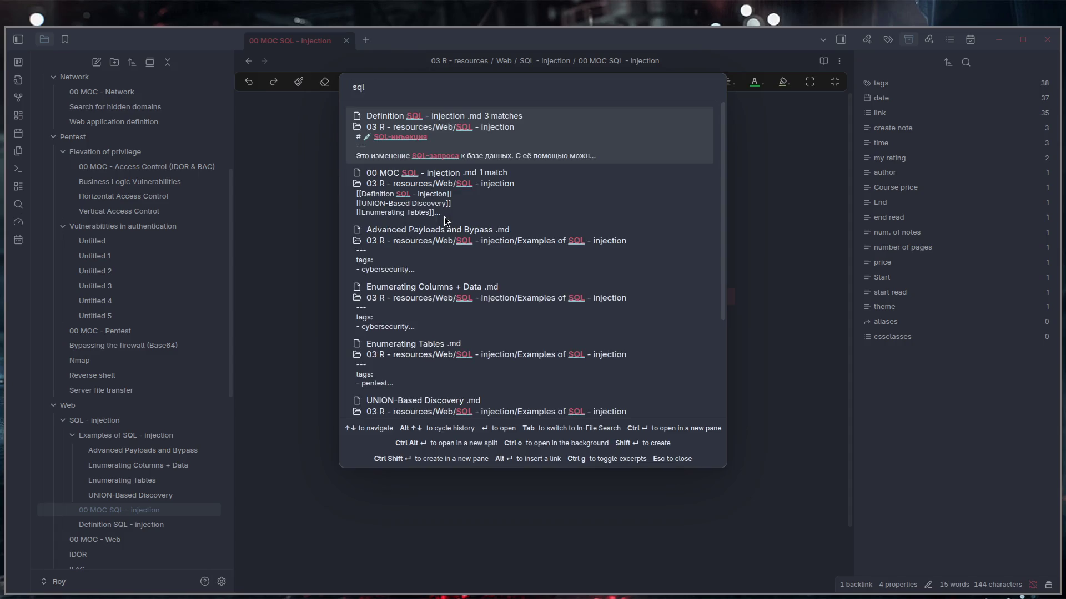
key(Down)
key(Up)
click(444, 217)
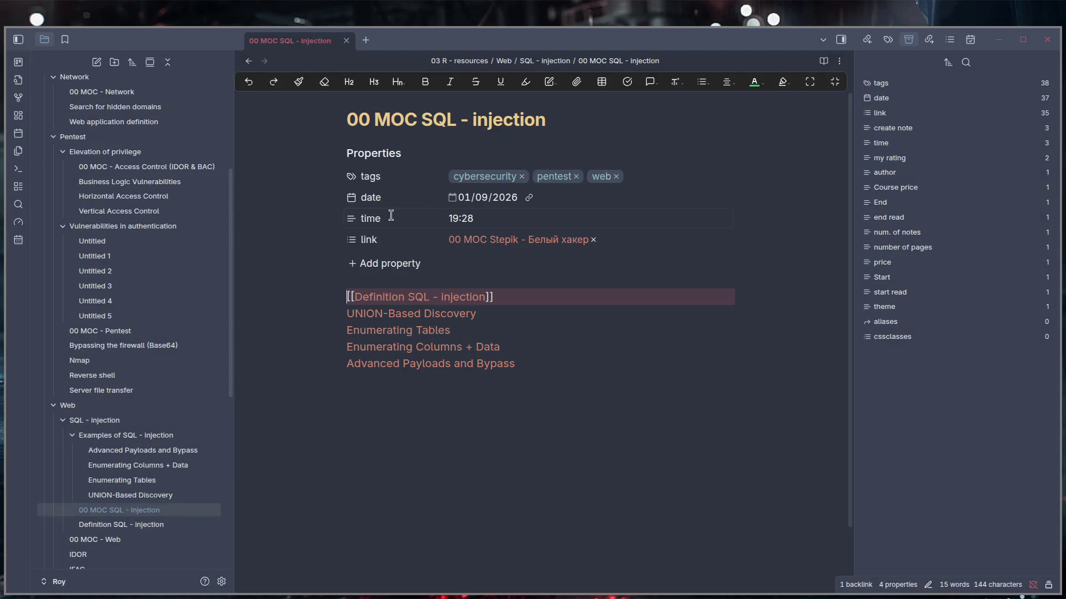
click(132, 313)
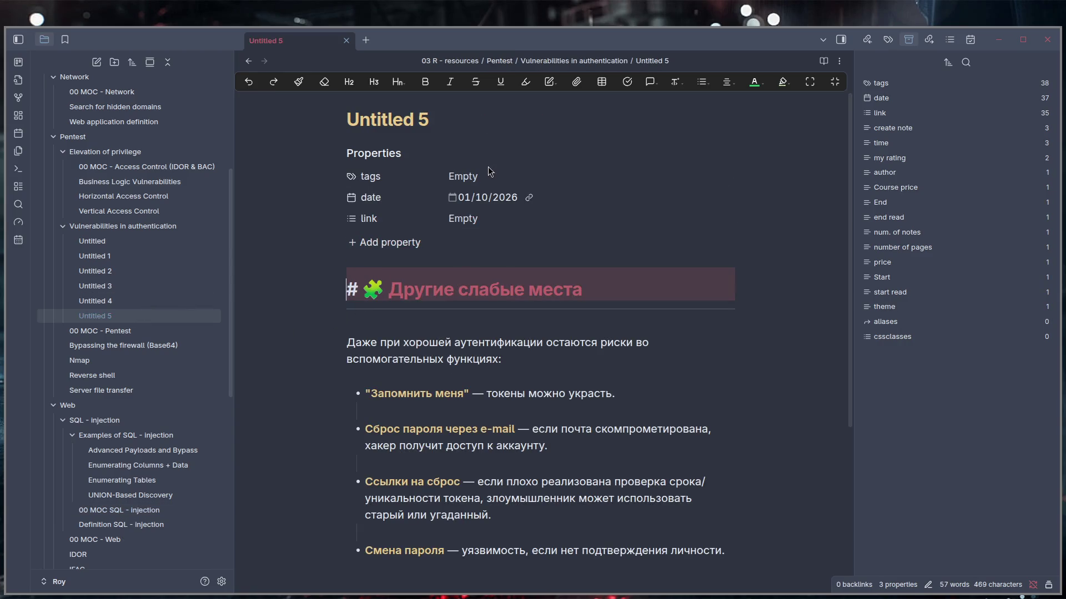
- Flip through the Untitled authentication notes and settle on Untitled's Как возникают уязвимости section
click(156, 243)
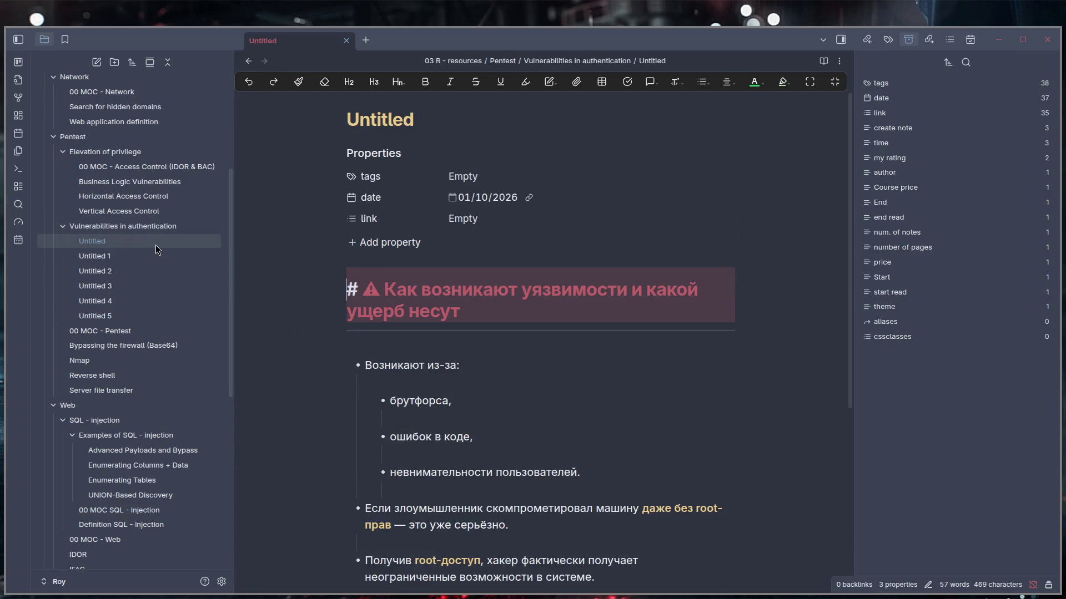
click(477, 346)
click(115, 269)
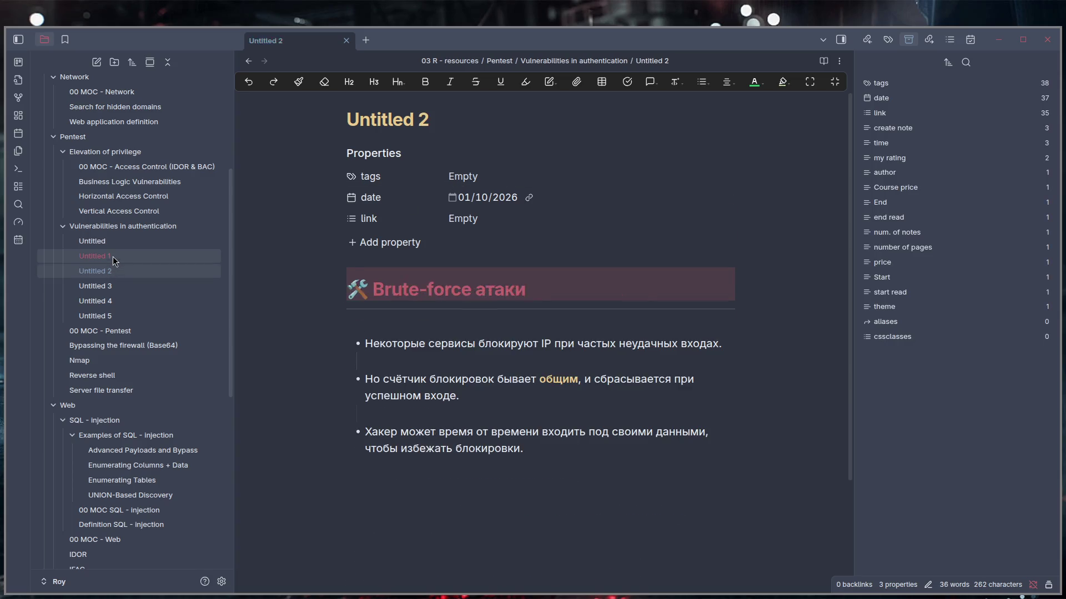
click(131, 286)
click(136, 315)
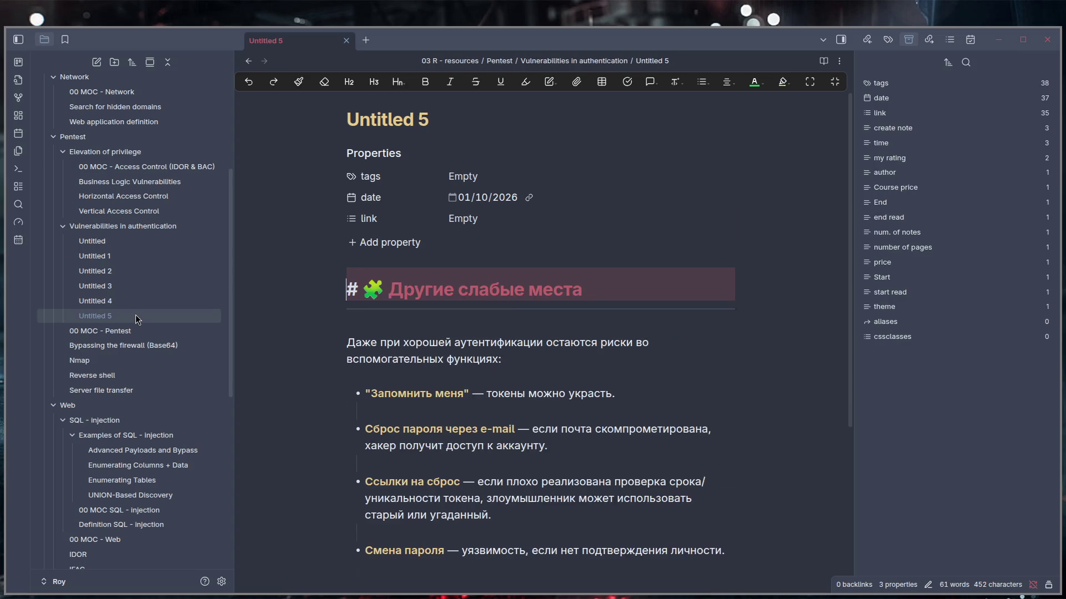
click(126, 243)
click(489, 350)
scroll(489, 353, down, 3)
scroll(491, 353, up, 3)
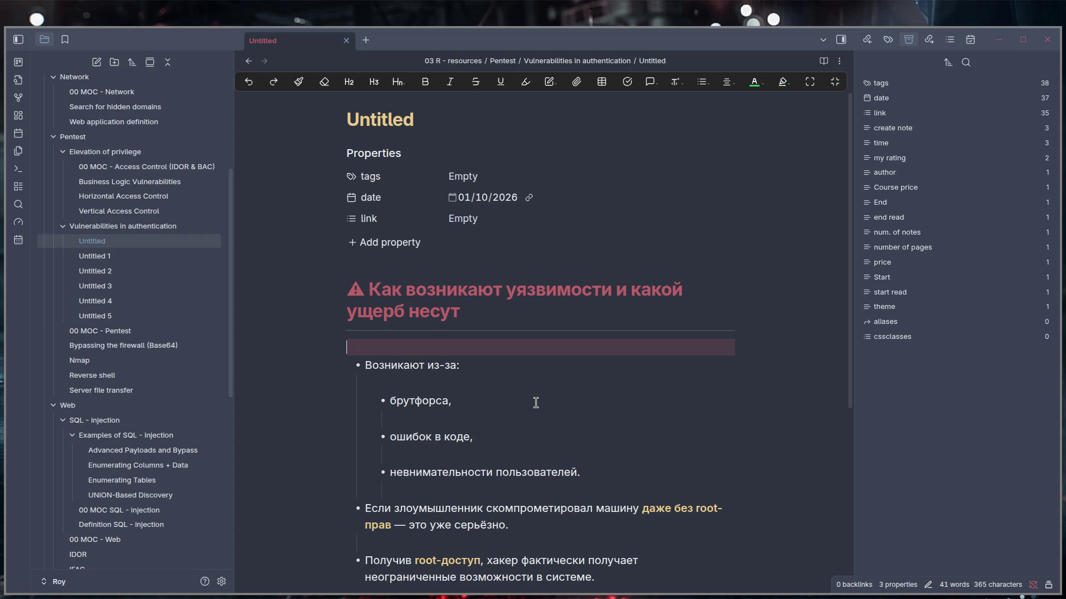
- Link Untitled 1, 2 and 3 to '00 MOC Stepik - Белый хакер' via their link property
click(489, 219)
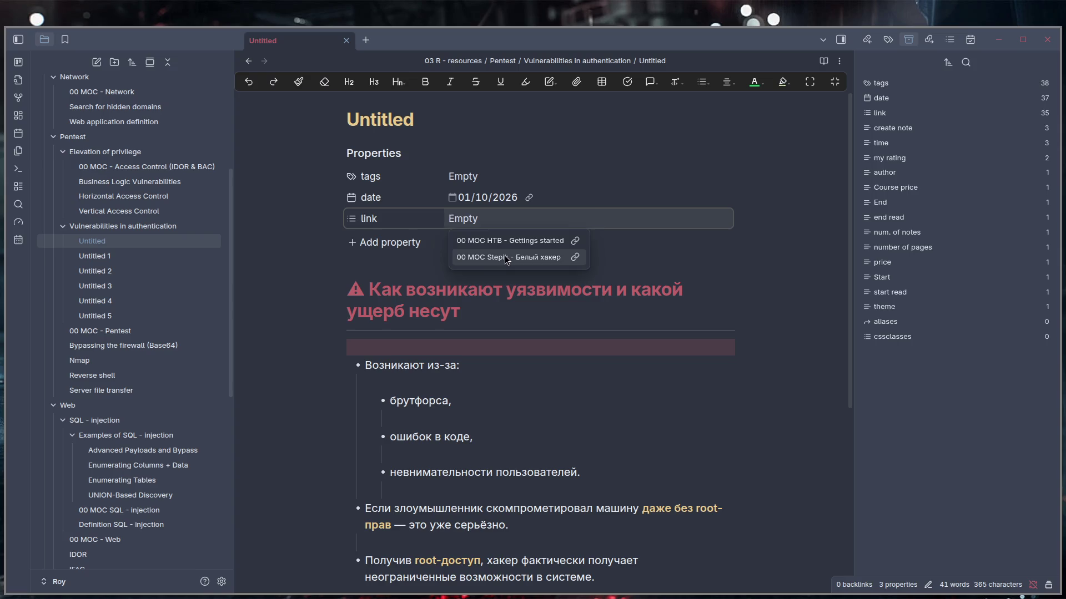
click(152, 255)
click(509, 217)
click(179, 272)
click(522, 218)
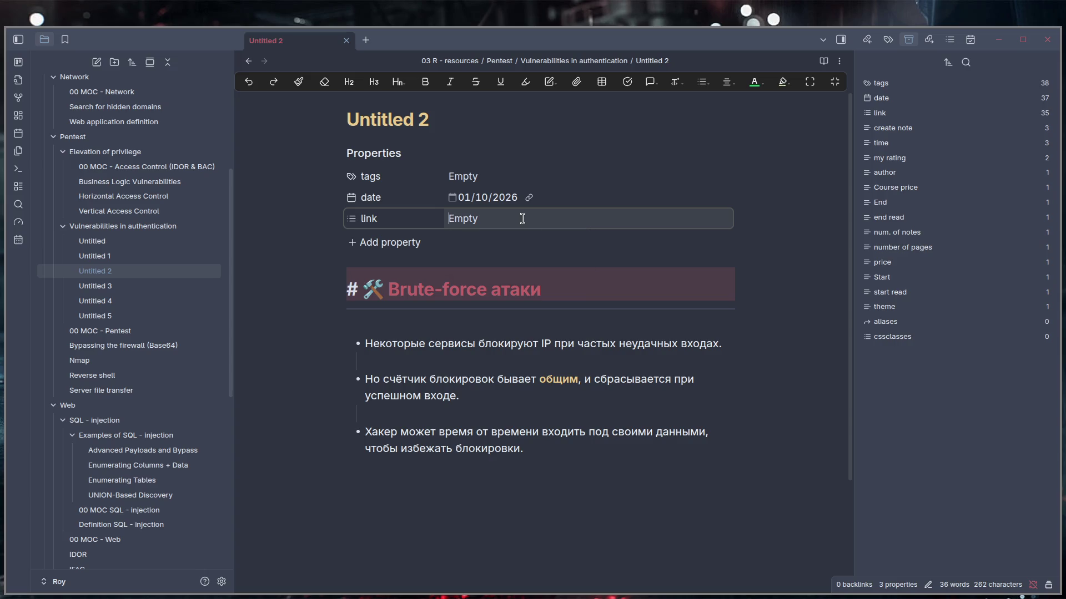
click(183, 285)
click(501, 220)
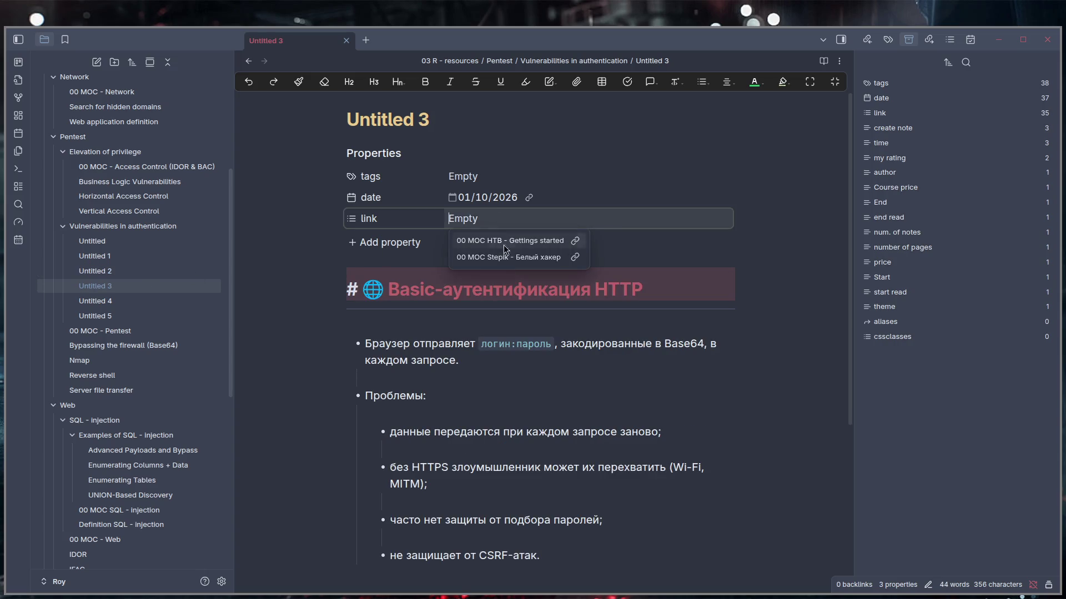
- Link Untitled 4 and the remaining note to the same MOC, then bring up the terminal
click(150, 300)
click(500, 220)
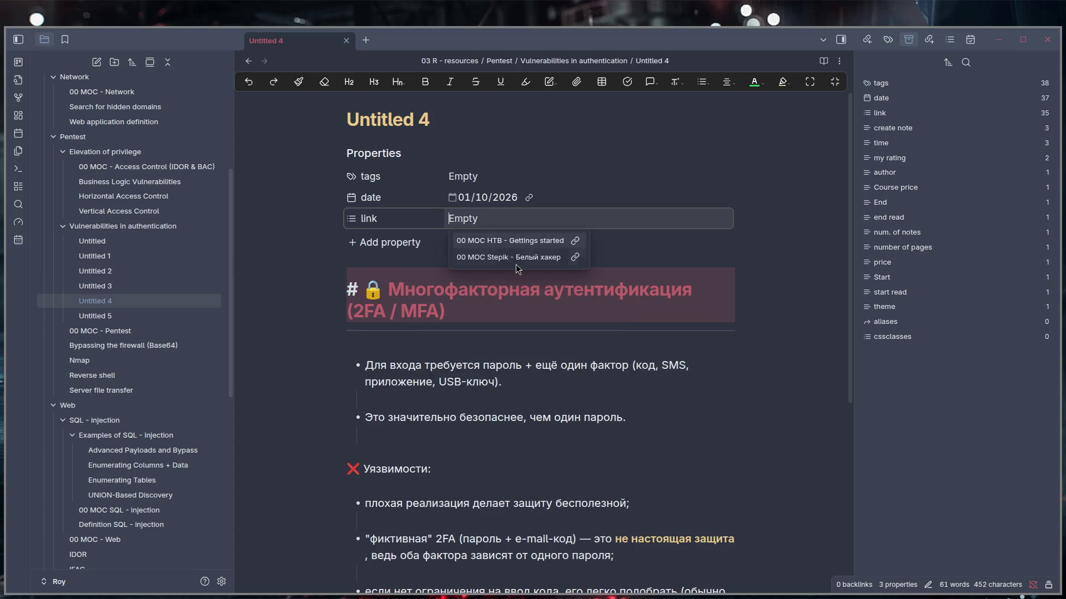
click(516, 258)
click(123, 316)
click(520, 220)
click(525, 258)
click(106, 256)
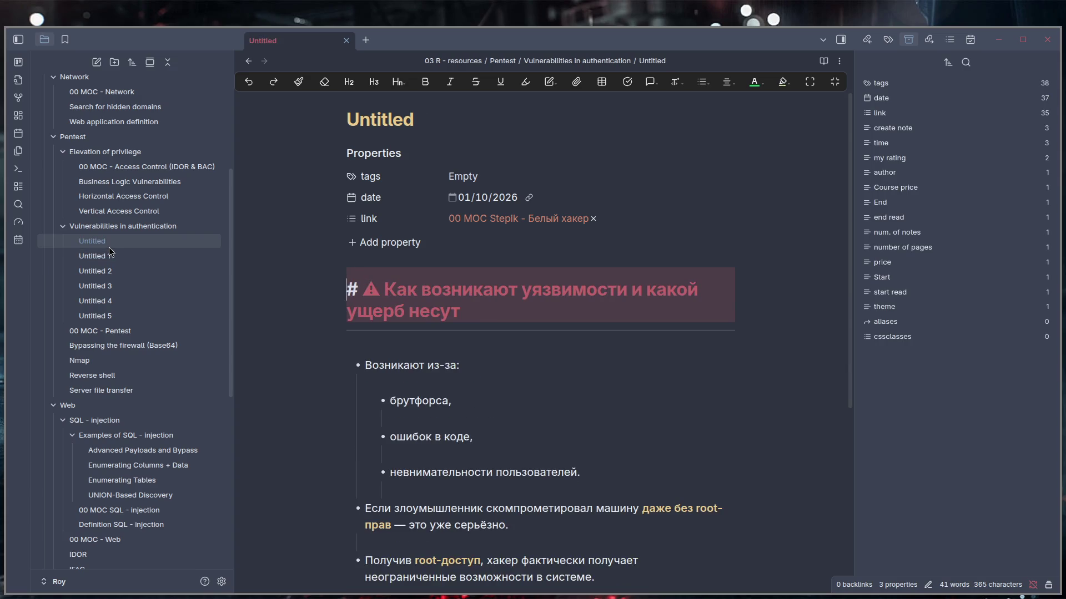
mouse_move(347, 289)
click(387, 342)
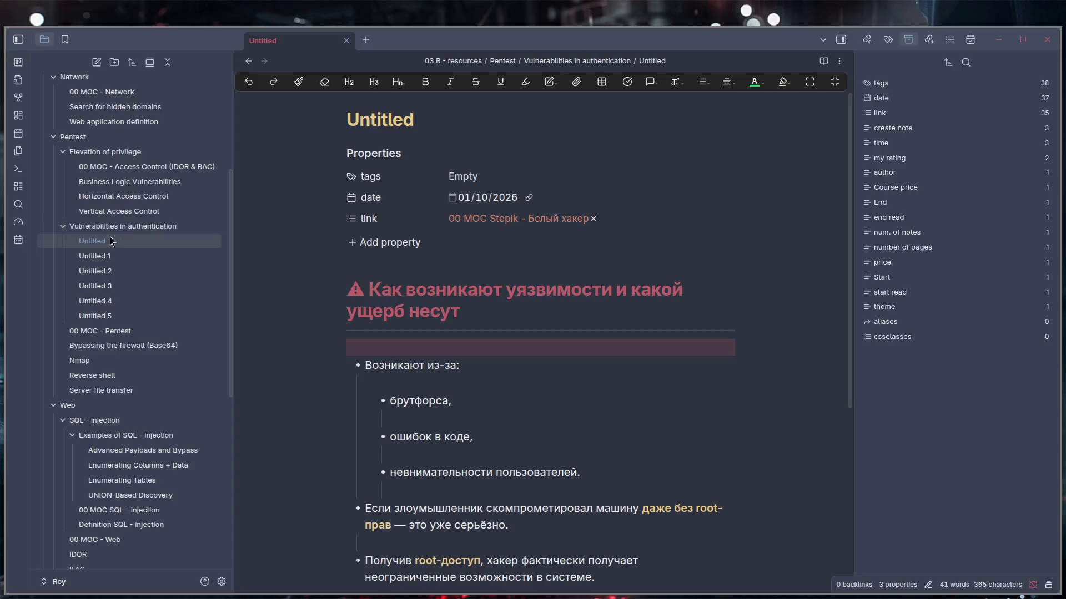
key(super+2)
text(clear)
- List the obsidian folder and cd into the itRoy-obsidian repository
key(Return)
text(ls)
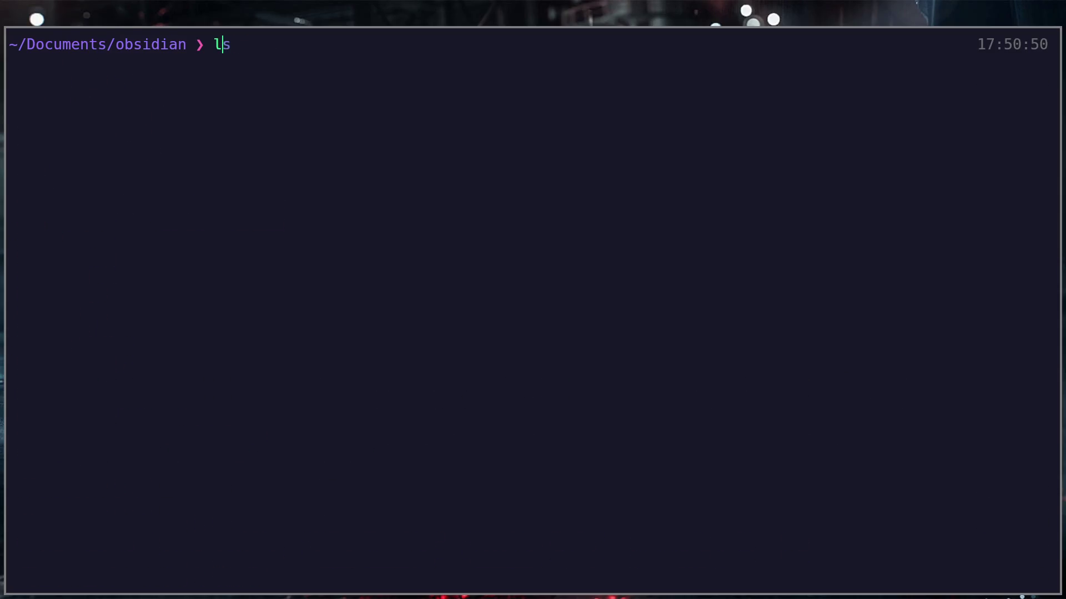
key(Return)
text(c)
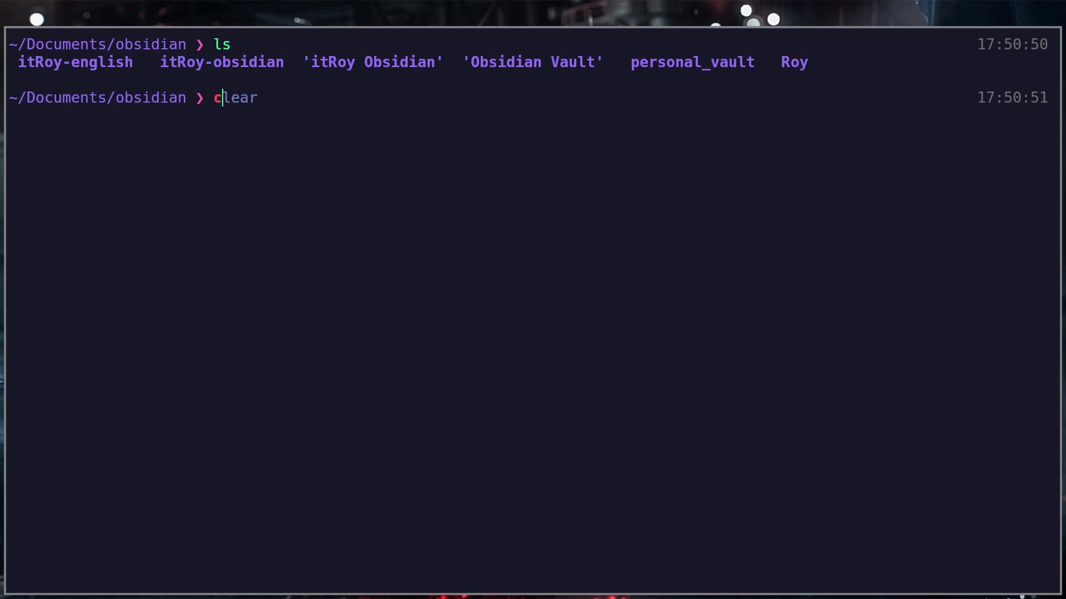
text(d itRoy-ob)
key(Tab)
key(Return)
text(ls)
key(Return)
text(clear)
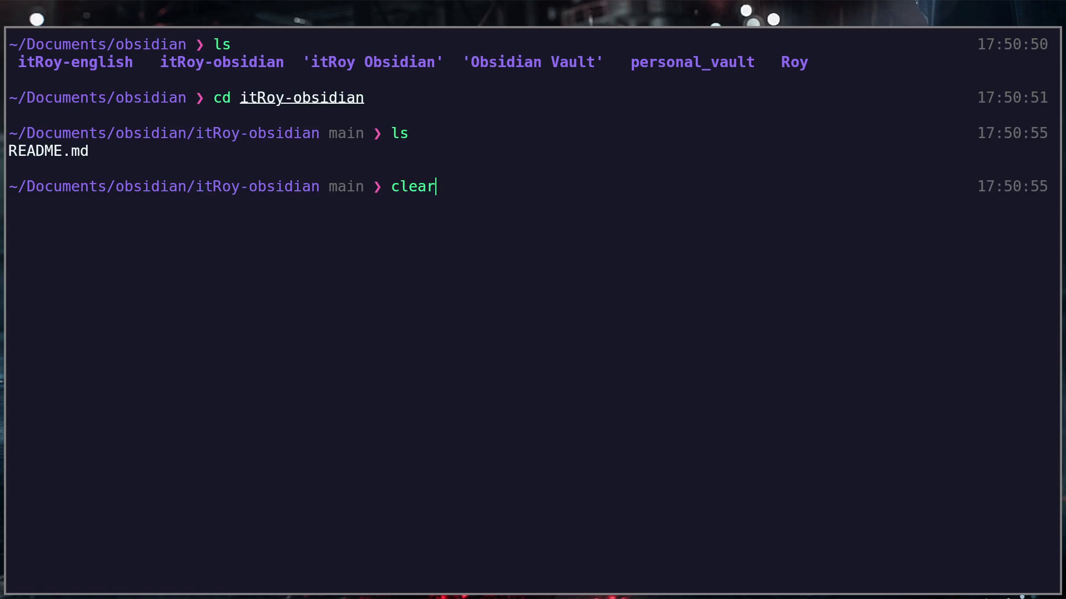
- Confirm the repository holds only README.md and open a second terminal pane beside it
key(Return)
text(ls)
key(Return)
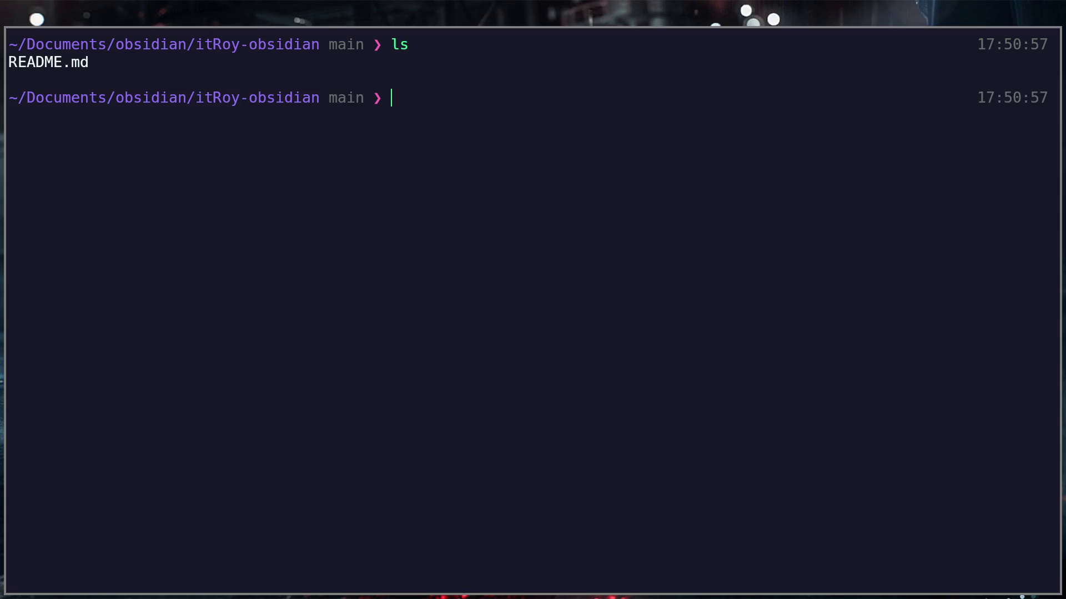
key(super+Return)
key(super+shift+Left)
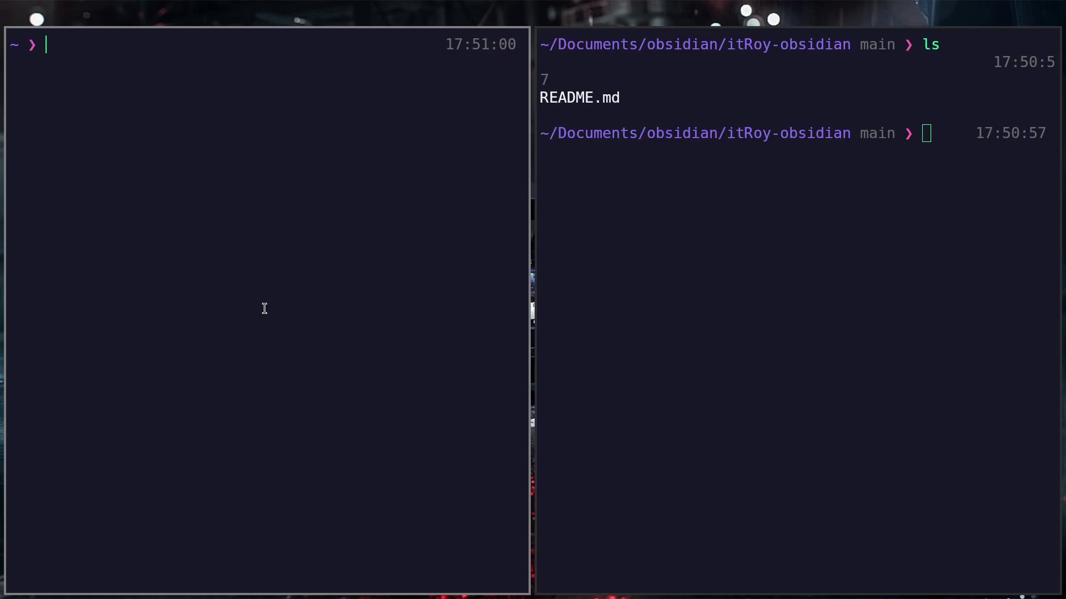
text(cd D)
- Cd into ~/Documents/obsidian/Roy and list the vault contents
key(BackSpace)
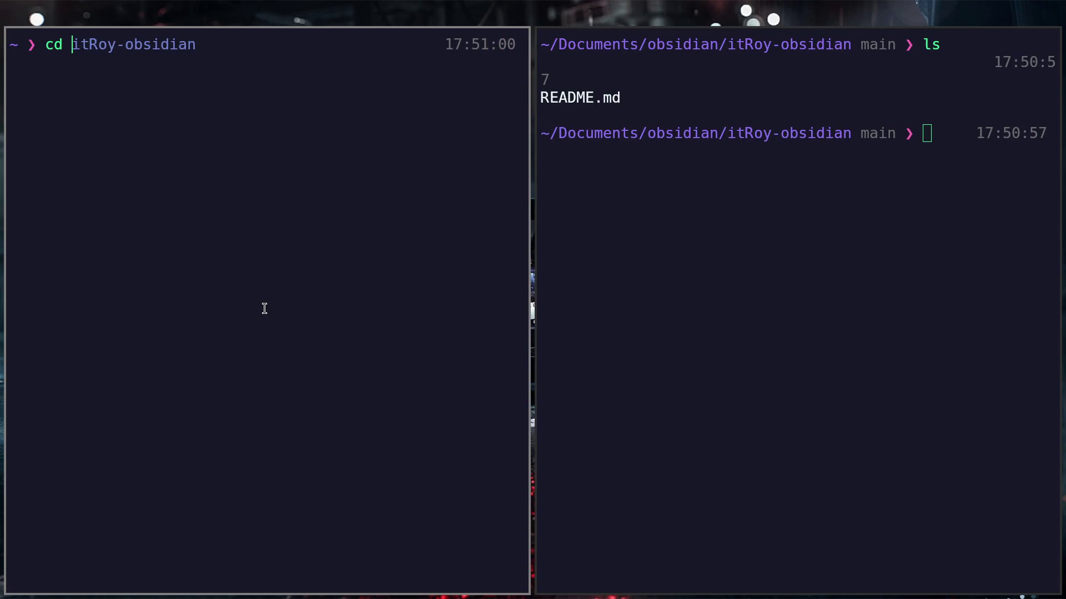
text(Documents/project/)
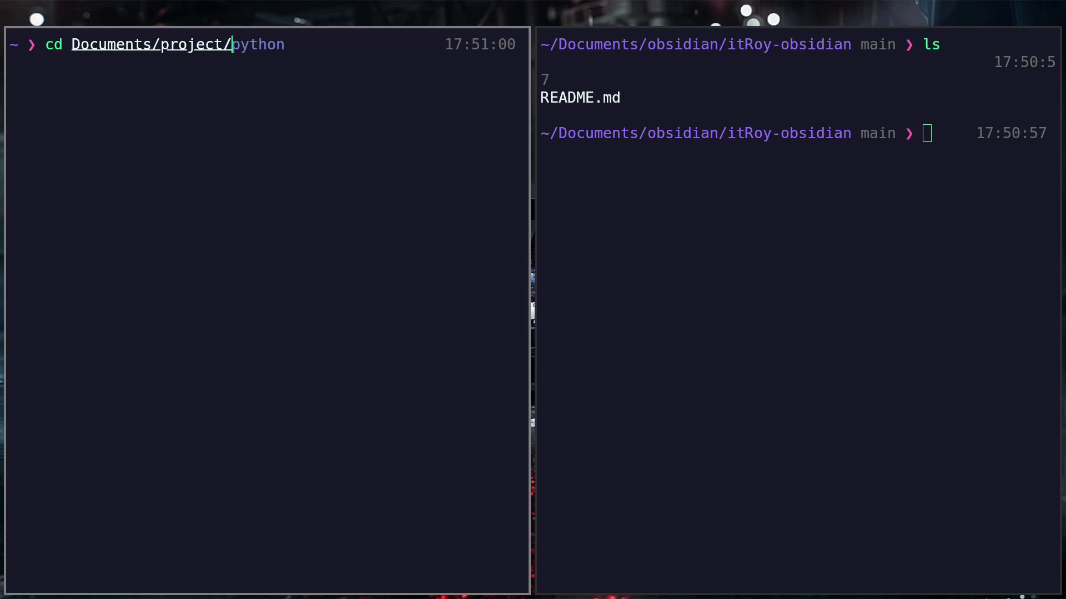
text(obs)
key(BackSpace)
key(BackSpace)
key(BackSpace)
key(ctrl+c)
text(cd Documents/ob)
key(Tab)
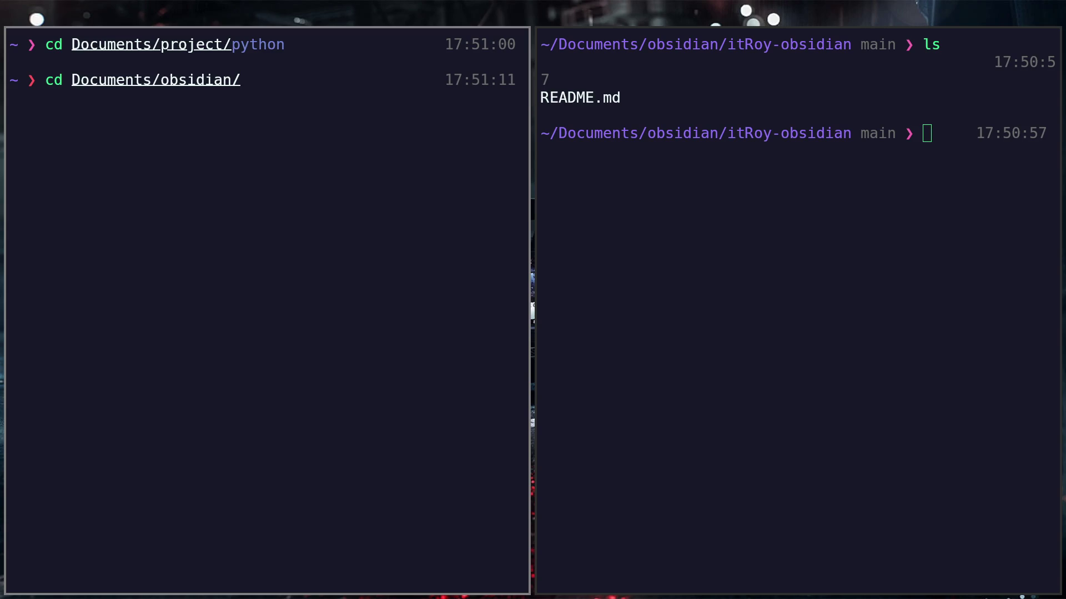
text(R)
key(Tab)
key(Return)
text(ls)
key(Return)
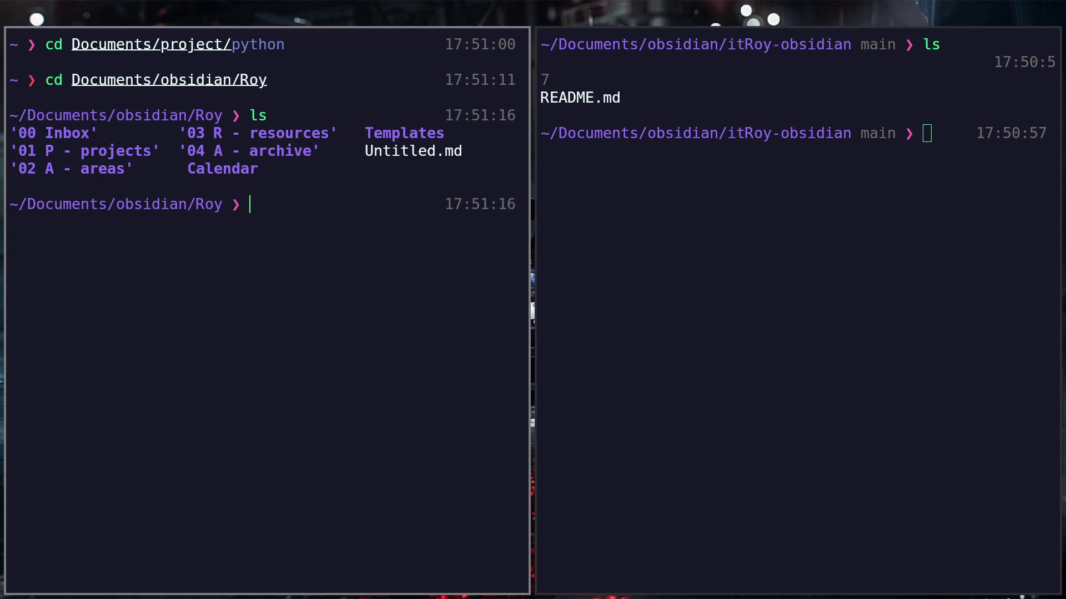
text(cp -r 03)
- Copy the '03 R - resources' folder into ~/Documents/obsidian/itRoy-obsidian with cp -r
key(Tab)
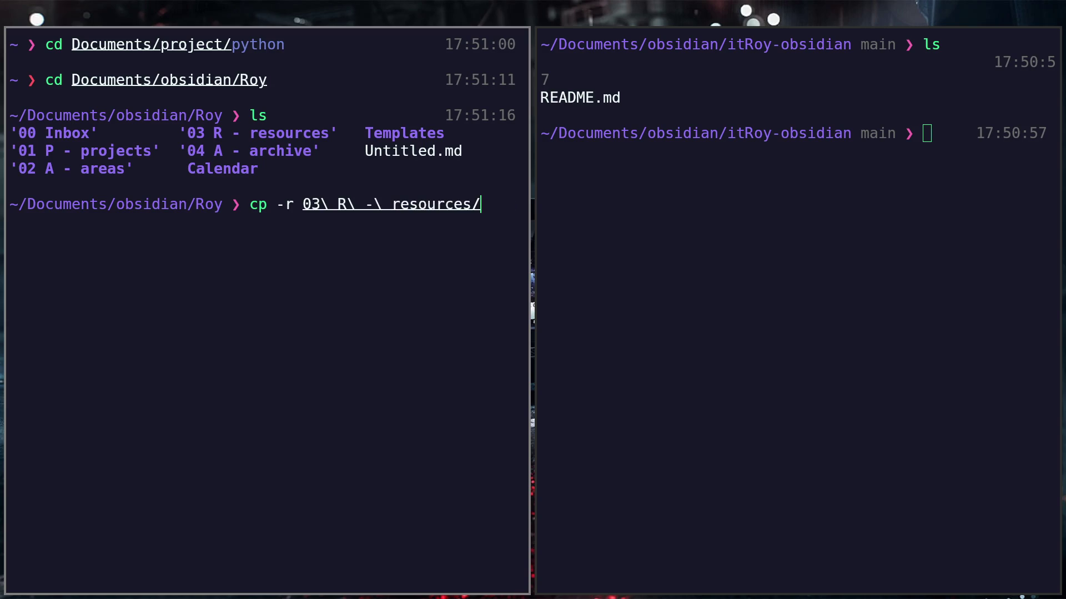
text(~/)
text(Doc)
key(Tab)
text(obs)
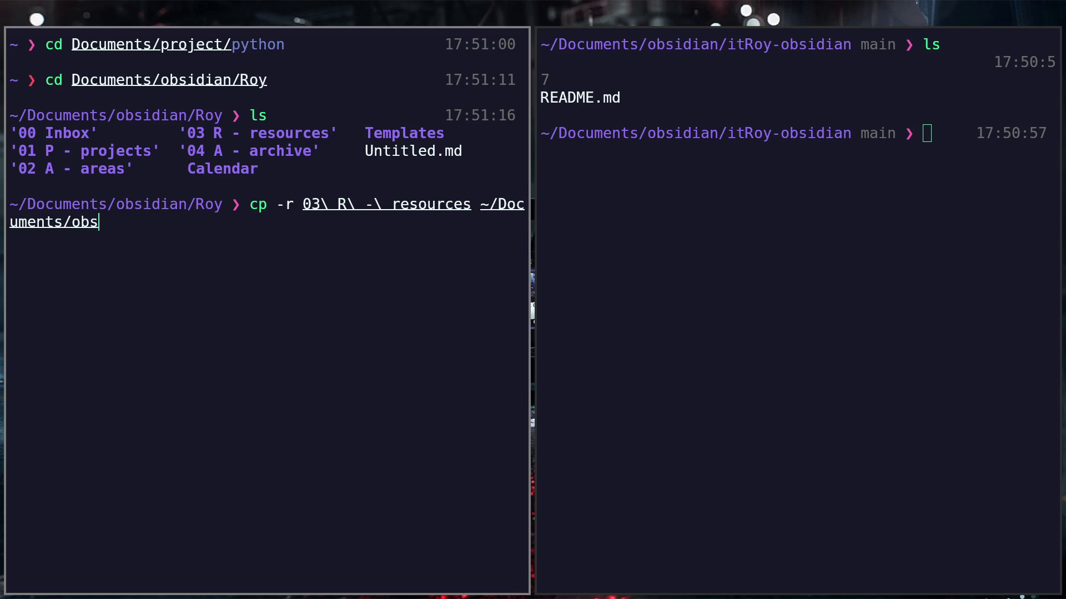
key(Tab)
text(itre)
key(BackSpace)
key(BackSpace)
text(Roy)
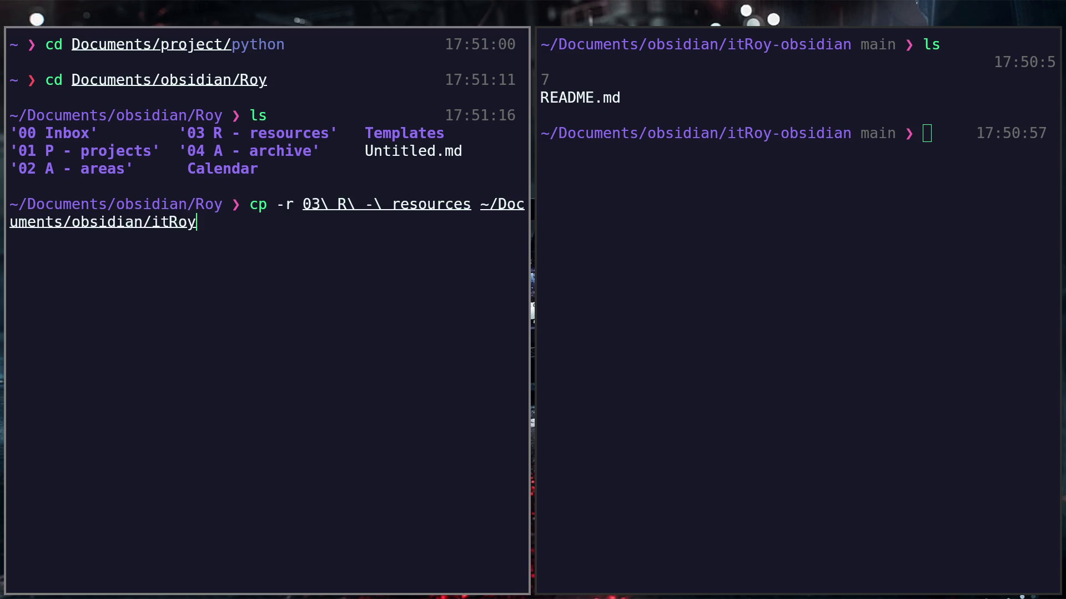
key(Tab)
key(Tab)
key(Tab)
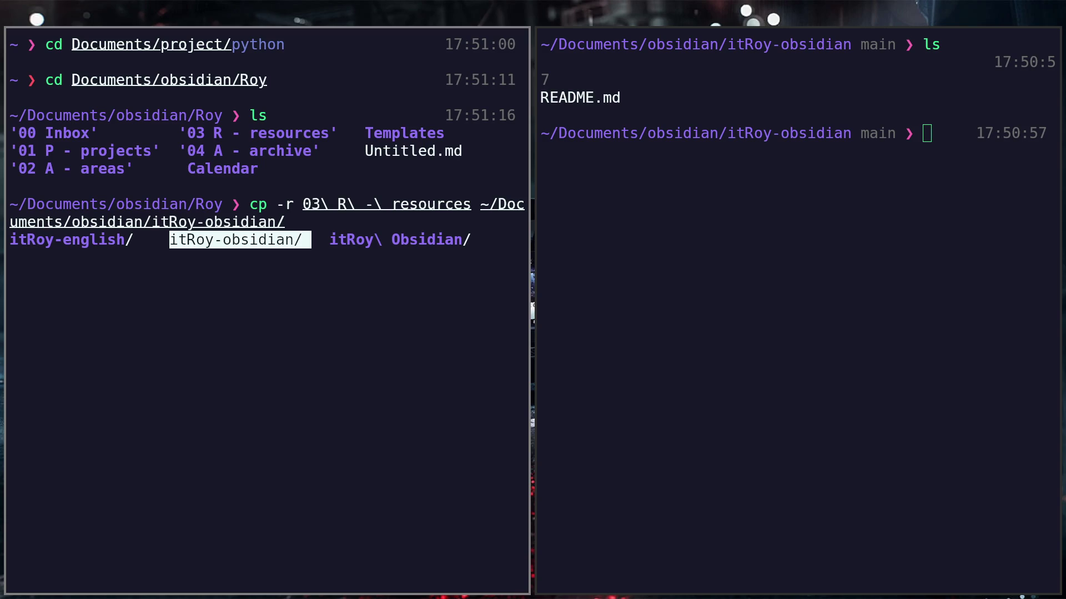
key(Return)
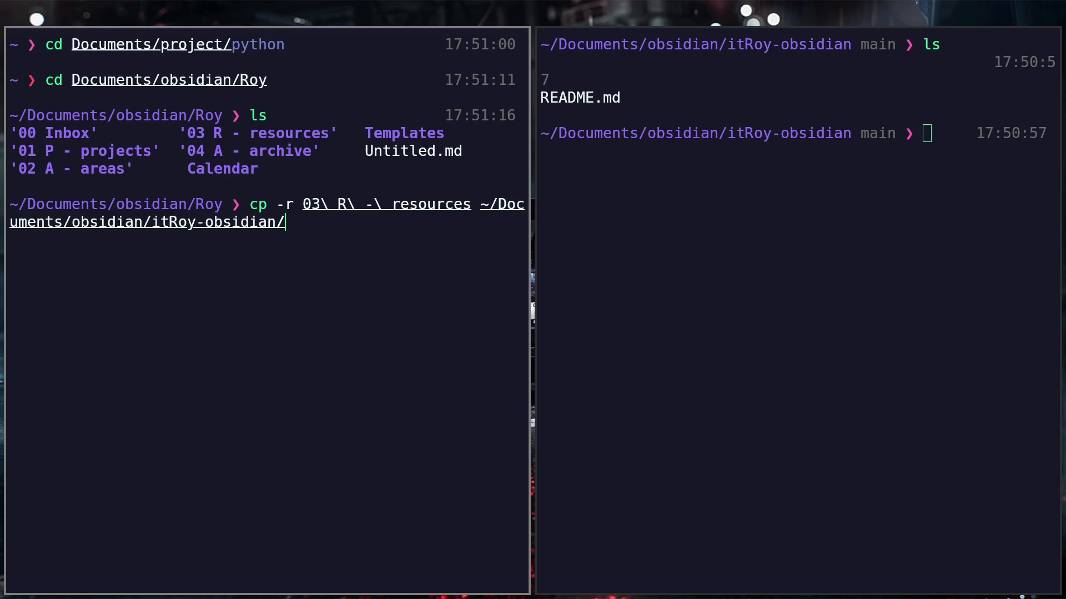
key(Return)
- Verify the copy with ls in the repository pane, close the terminals and return to Obsidian
click(795, 309)
text(ls)
key(Return)
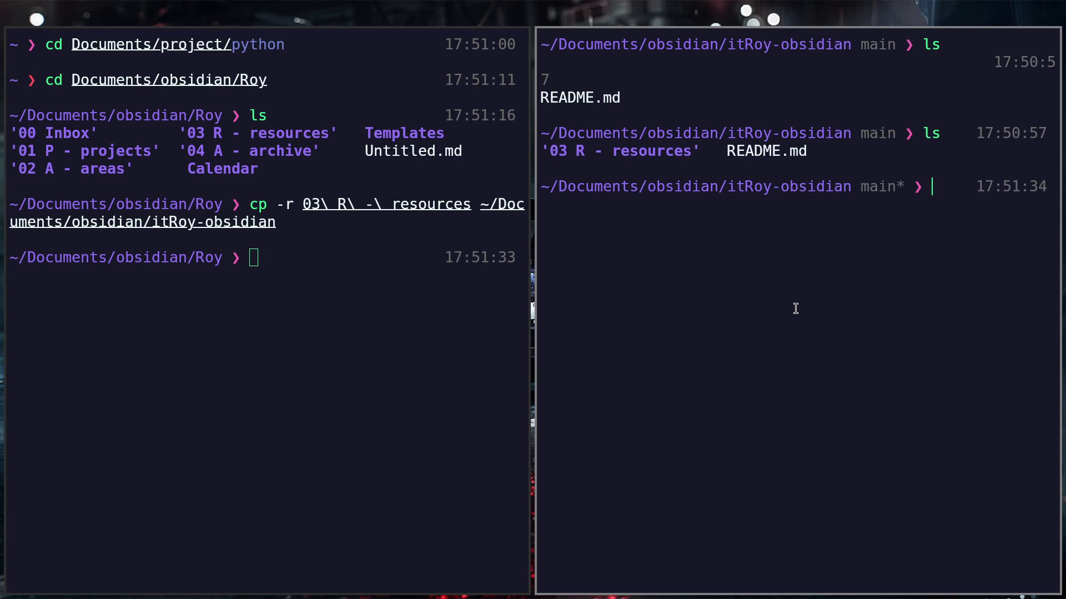
text(git)
key(BackSpace)
key(BackSpace)
key(BackSpace)
key(ctrl+d)
key(ctrl+d)
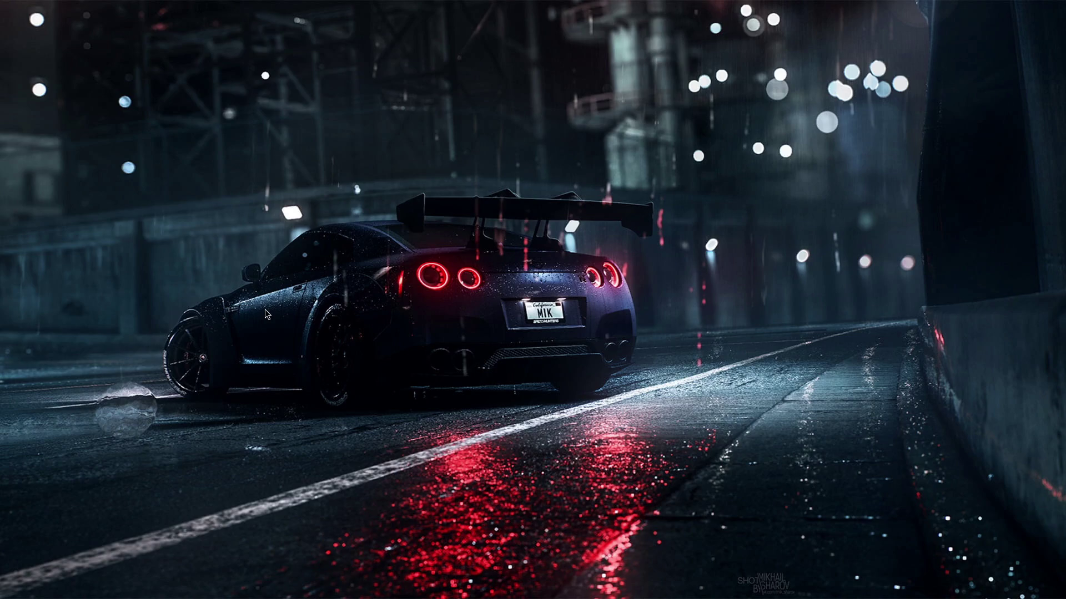
key(super+1)
key(super+2)
key(super+1)
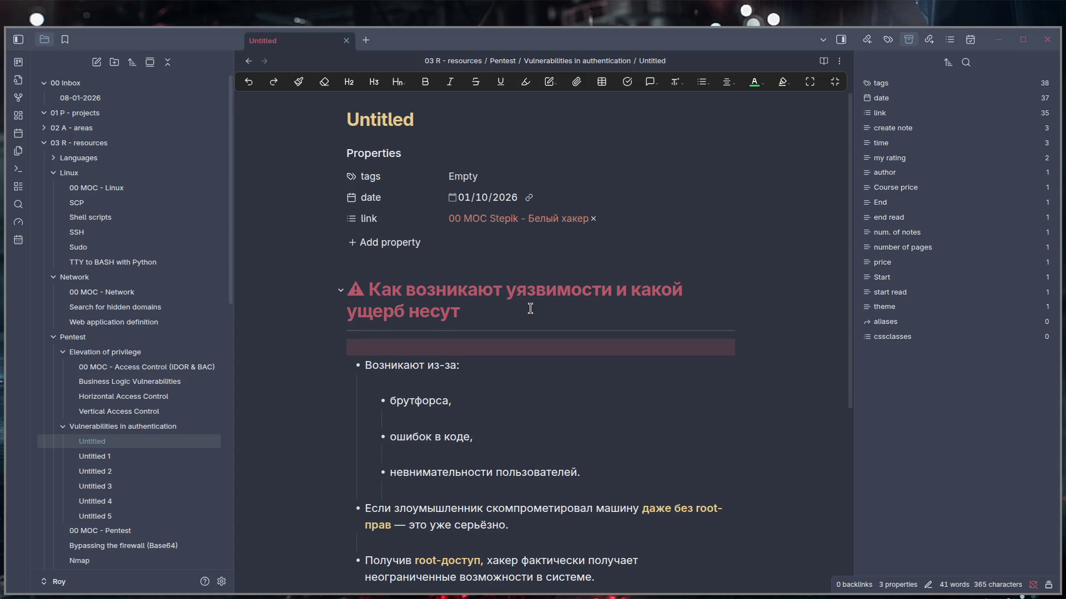
- Toggle 00 Inbox and collapse 01 P - projects in the file tree, then switch to the Gemini chat
click(123, 115)
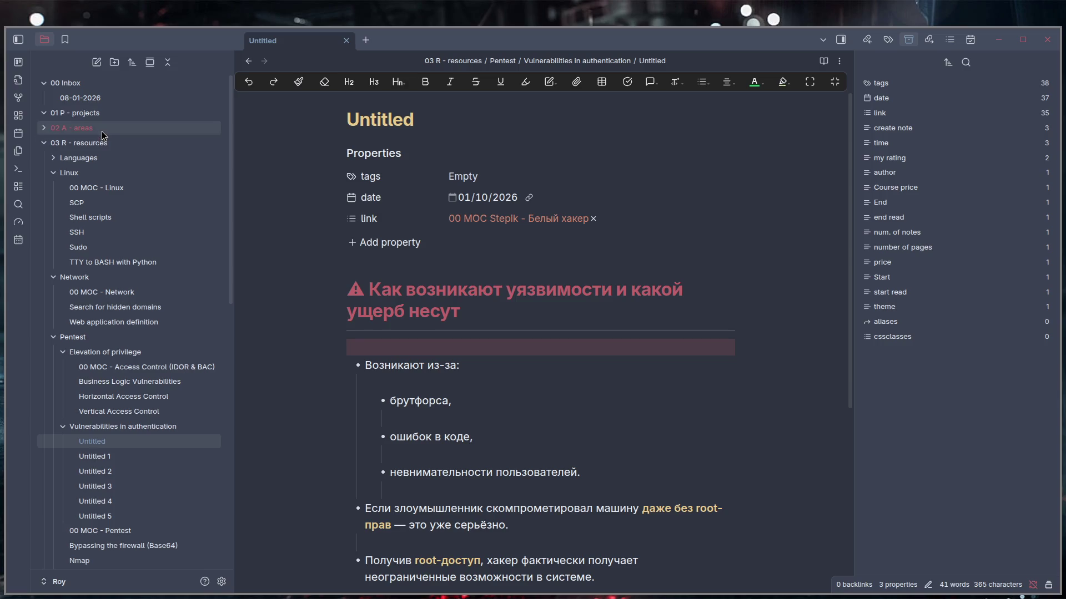
click(134, 88)
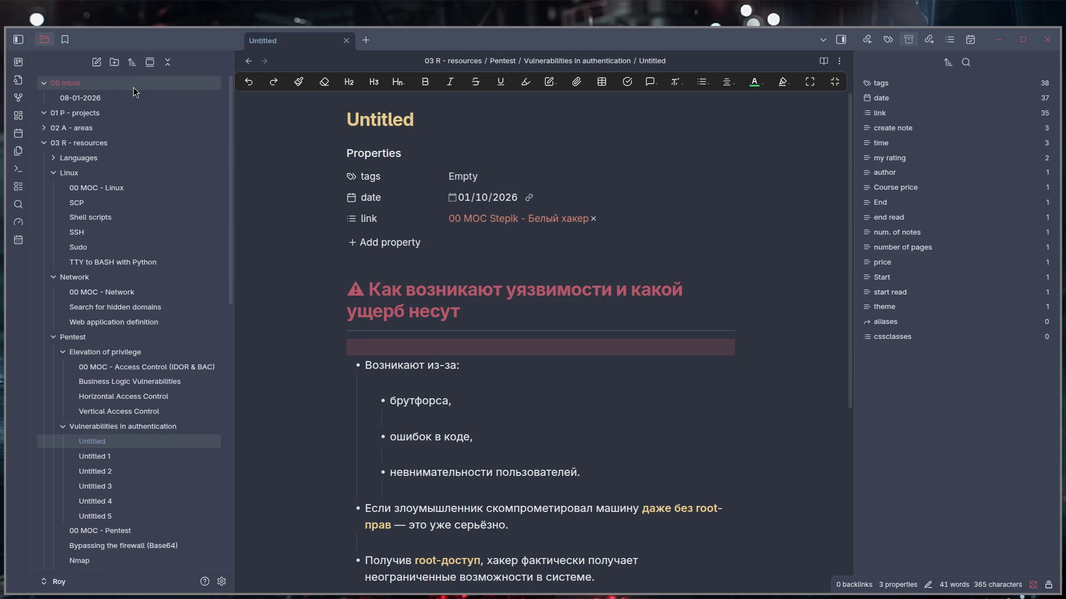
click(116, 118)
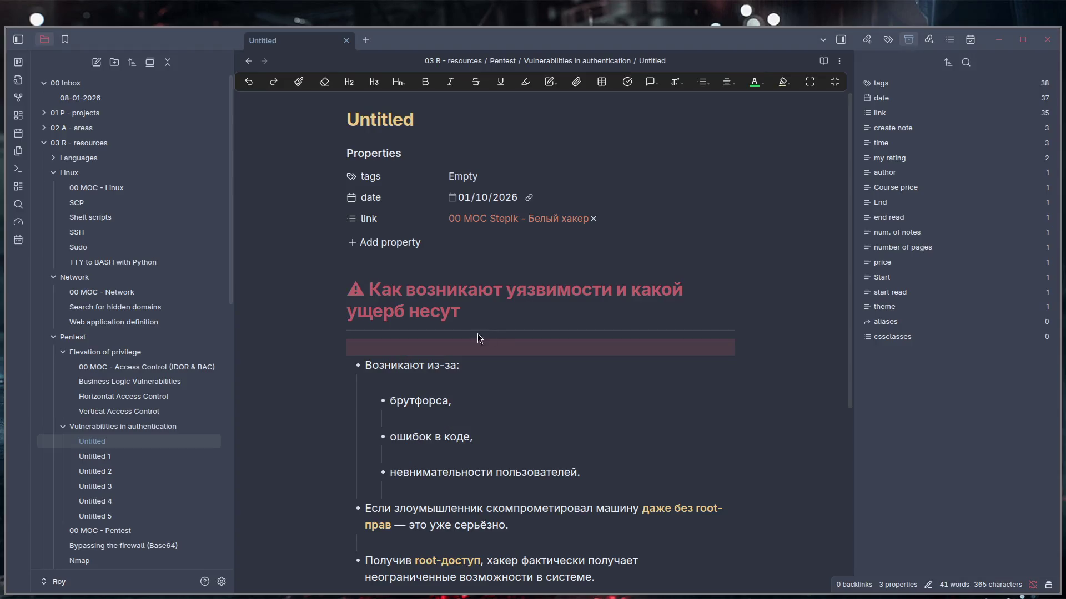
scroll(479, 334, down, 2)
key(alt+Tab)
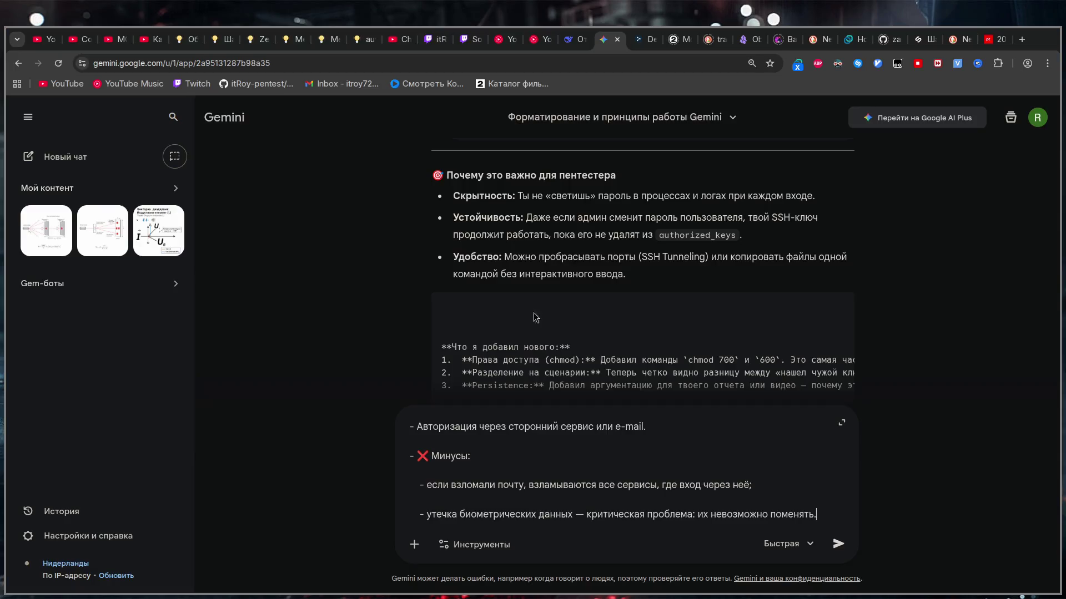
- Paste the copied text, then copy the Basic-auth note (Untitled 3) into the Gemini prompt
key(Return)
key(ctrl+v)
key(Return)
key(alt+Tab)
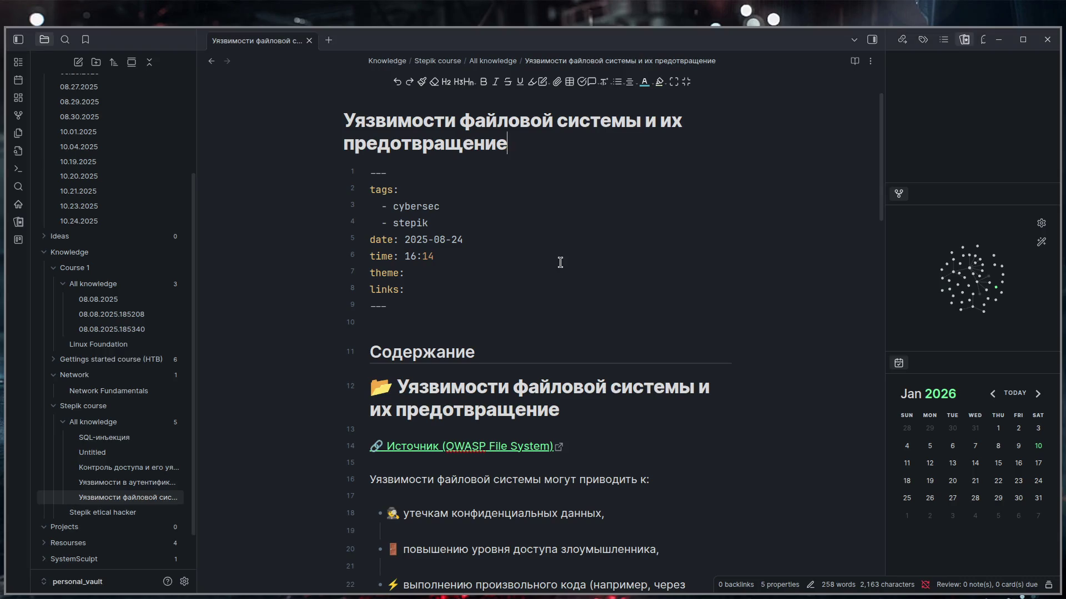
click(139, 486)
click(514, 408)
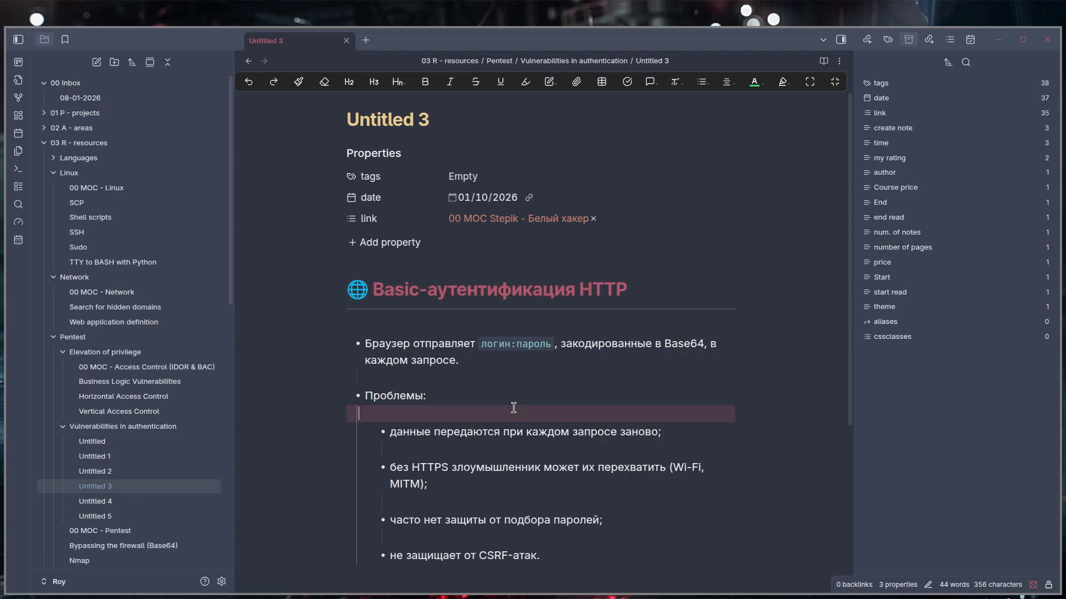
key(ctrl+a)
key(ctrl+c)
key(alt+Tab)
key(ctrl+v)
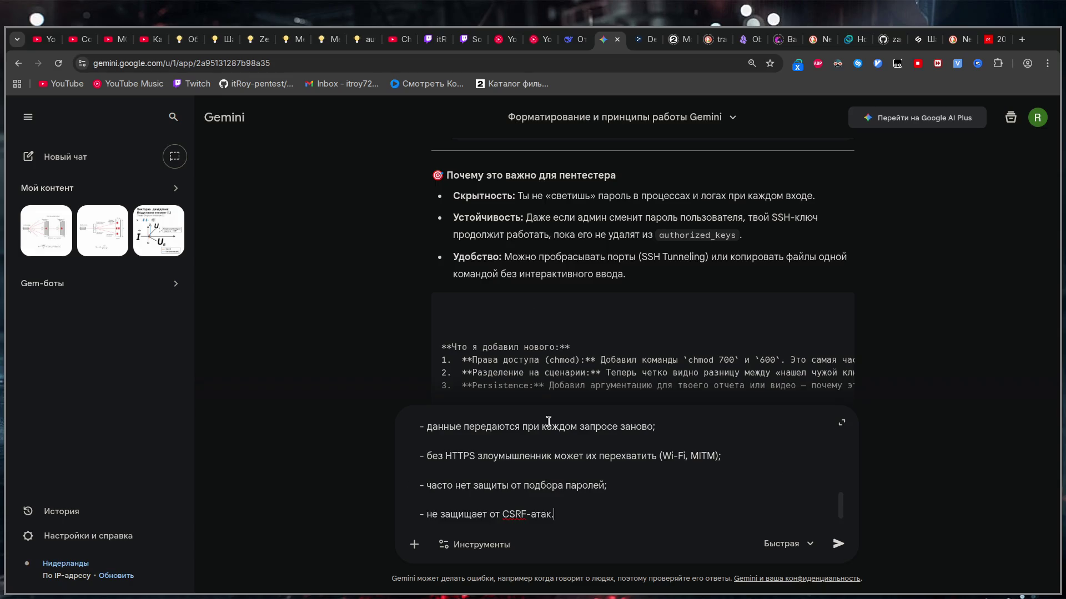
- Copy the 2FA note (Untitled 4) text into the Gemini prompt on a new line
key(alt+Tab)
click(95, 502)
key(ctrl+a)
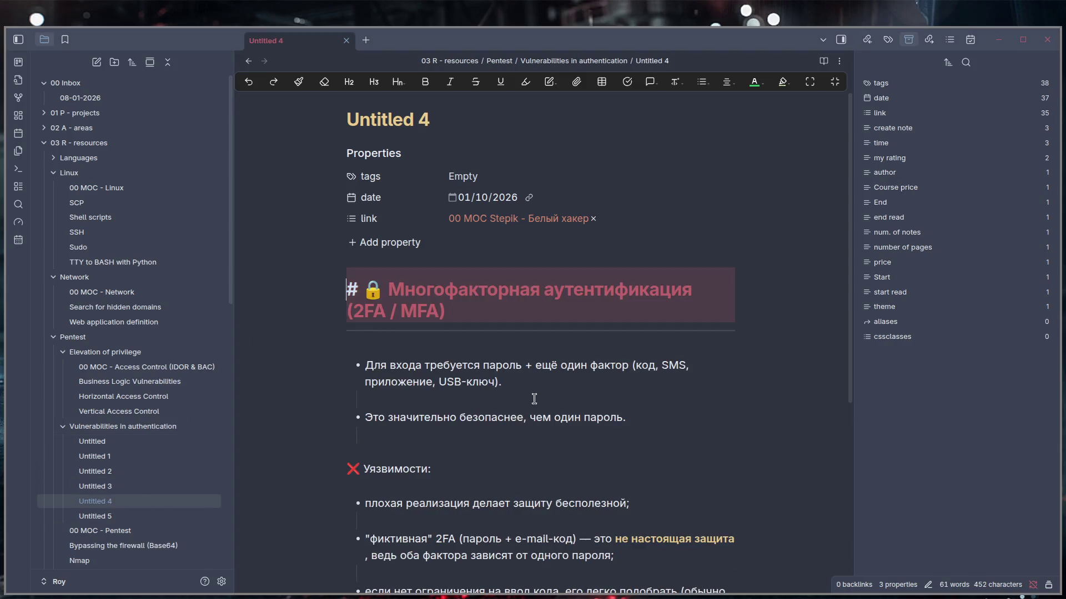
key(alt+Tab)
key(shift+Return)
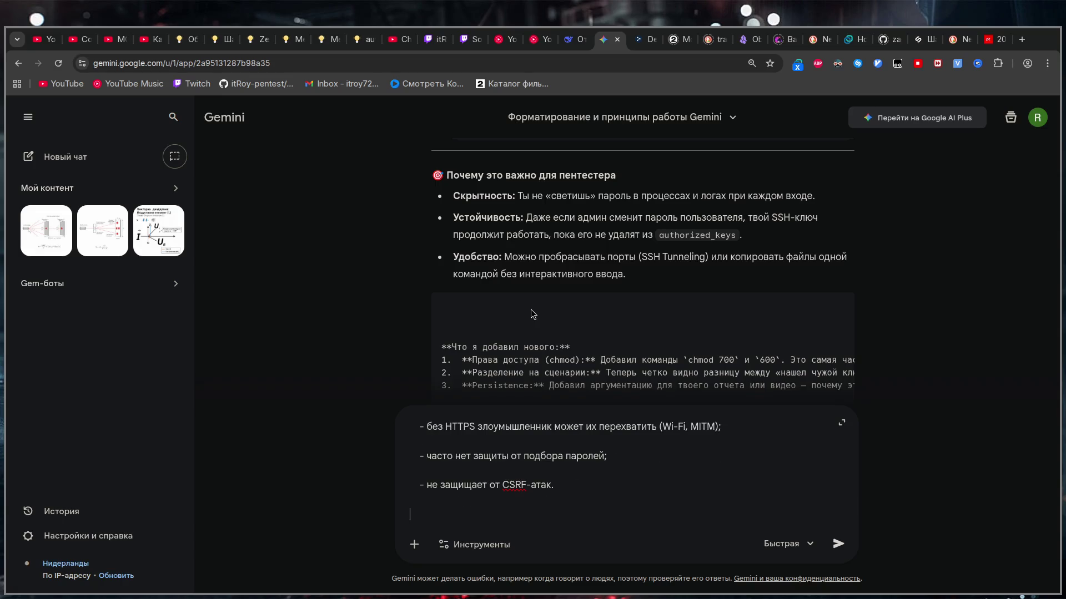
key(ctrl+v)
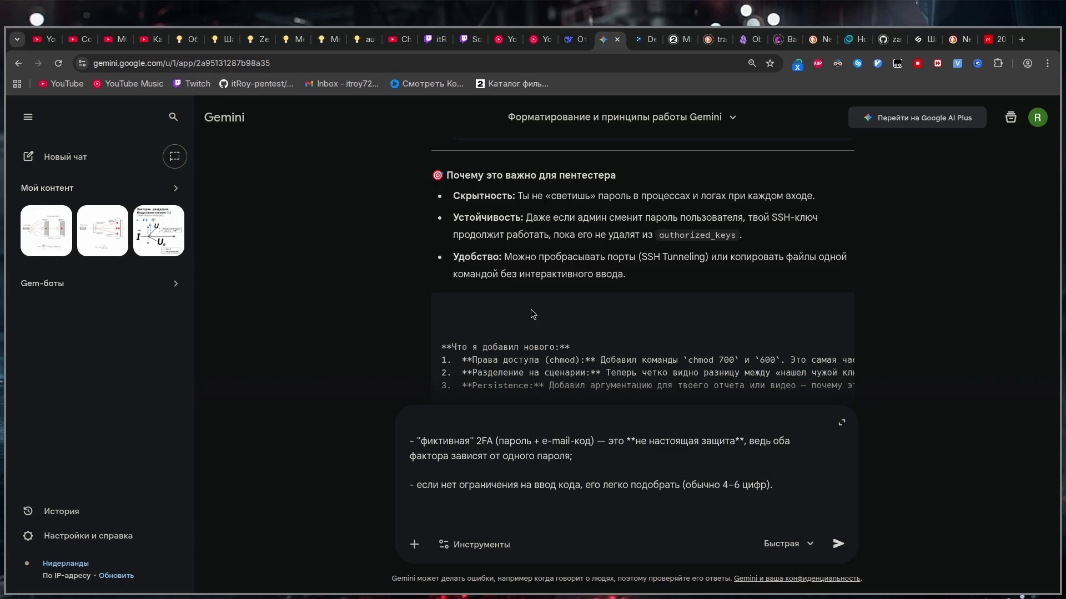
- Open Untitled 5 and write the request asking Gemini to help name these notes
key(alt+Tab)
click(157, 518)
click(595, 430)
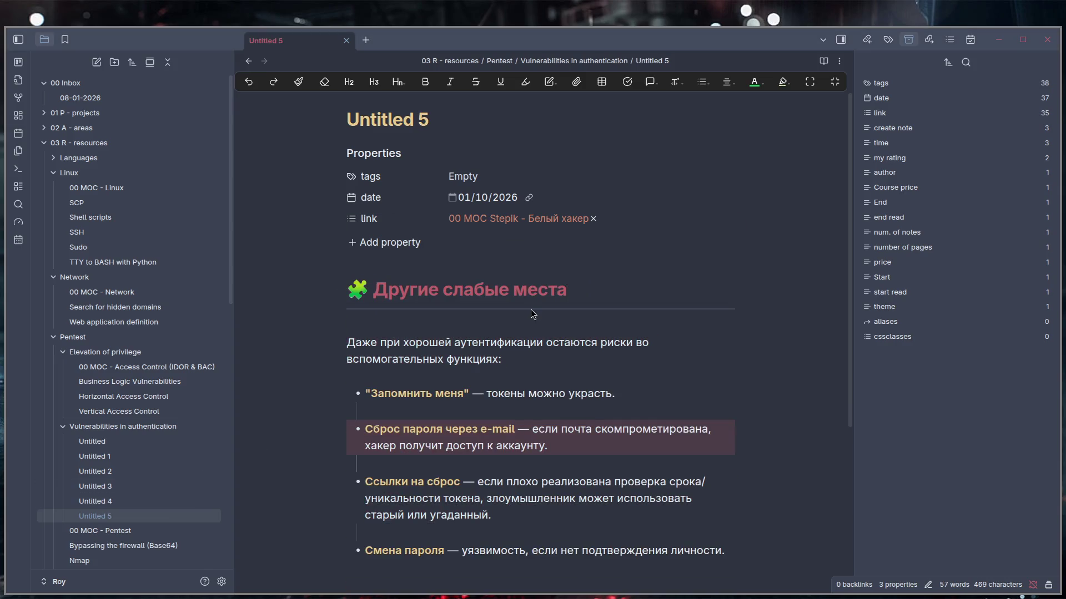
key(alt+Tab)
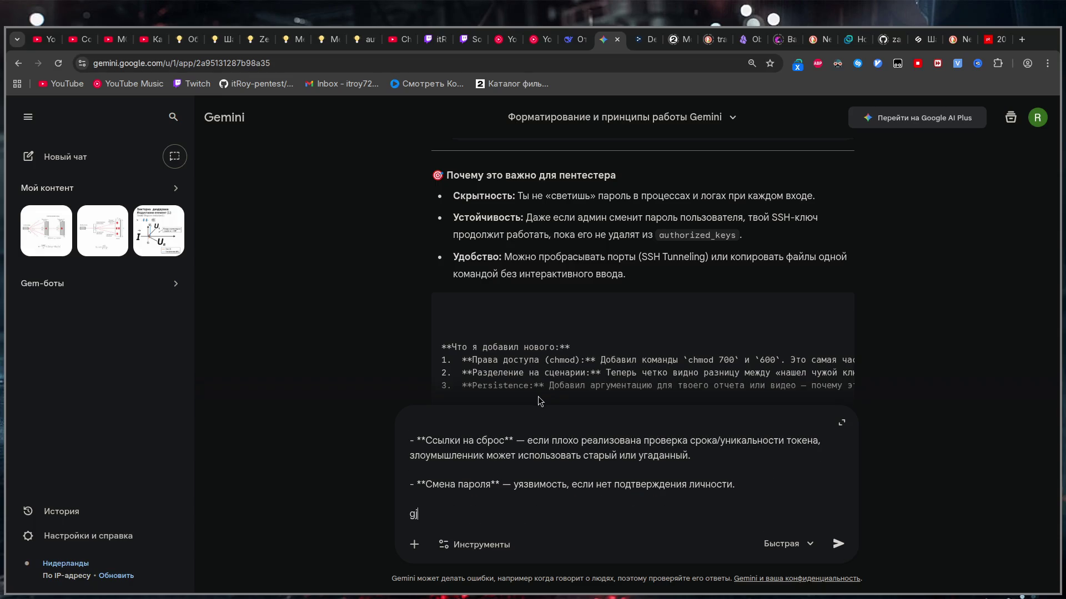
text(помоги придумать названия этим заметкам, вот )
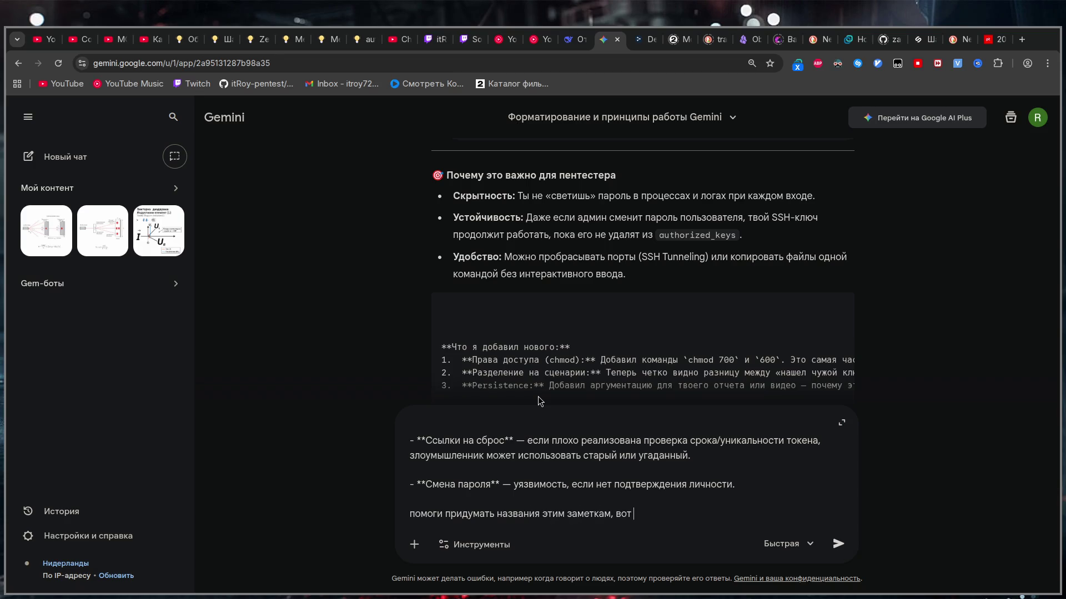
text(где они у меня нахо)
text(дятся на)
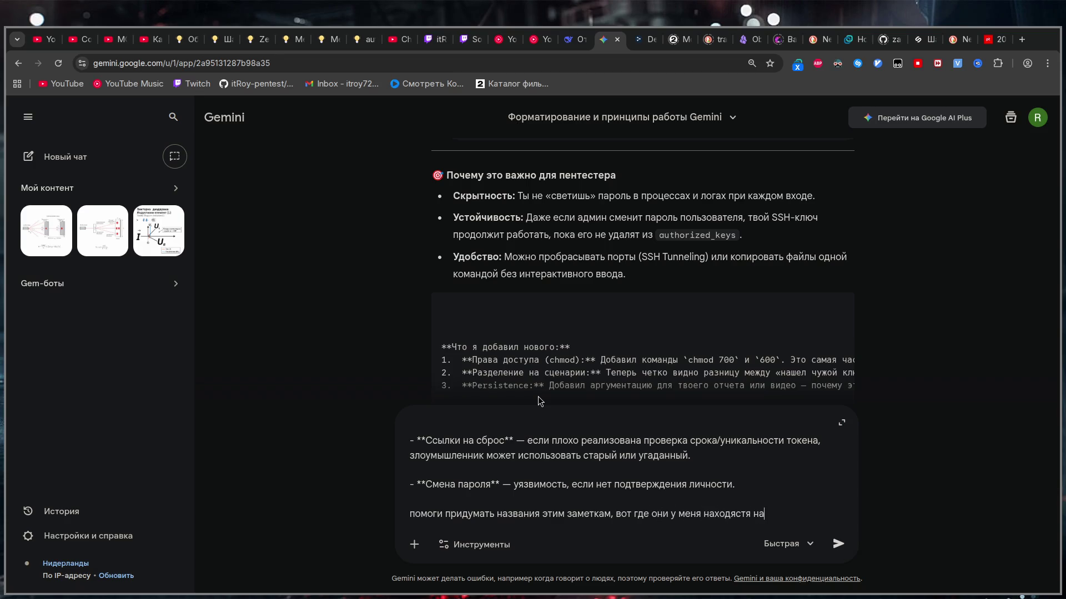
key(ctrl+shift+Left)
key(ctrl+shift+Left)
key(BackSpace)
text(находятся на скрин)
key(alt+Tab)
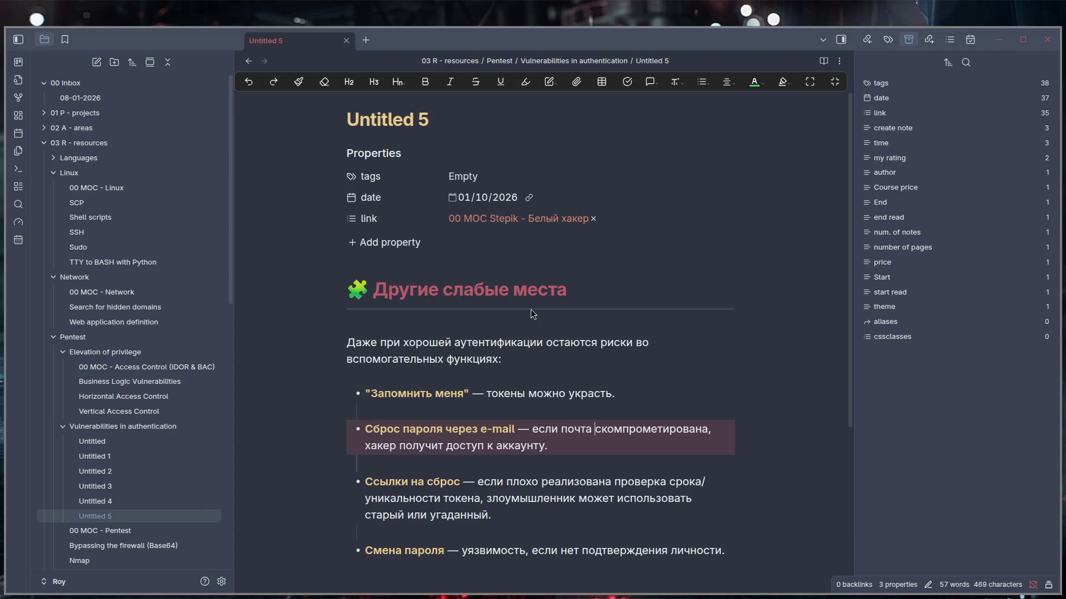
- Screenshot the file tree and note area and attach it to the Gemini prompt
key(Print)
drag(34, 127, 808, 582)
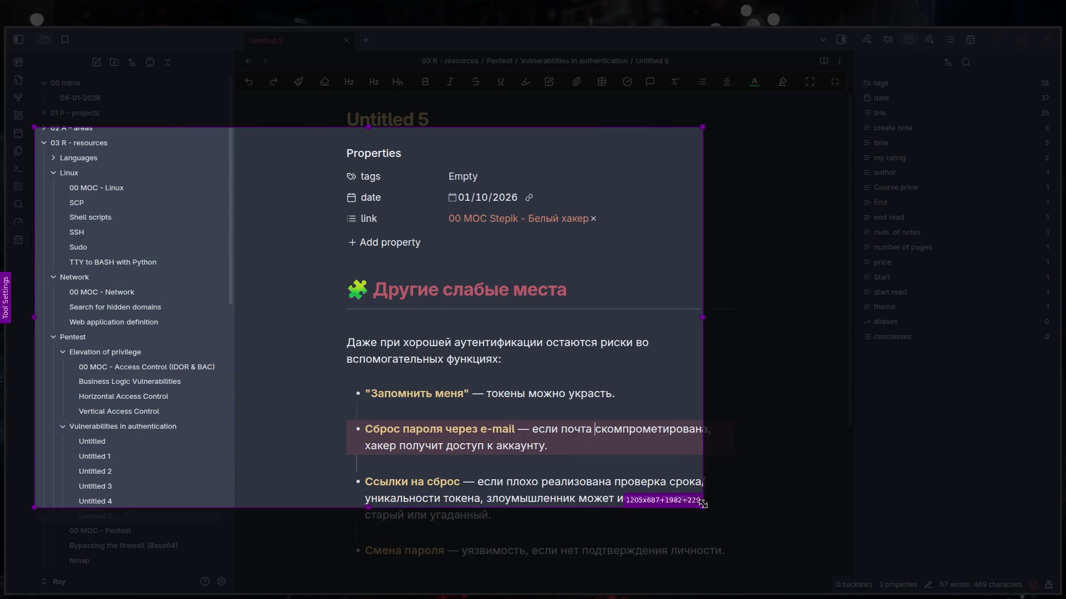
key(ctrl+c)
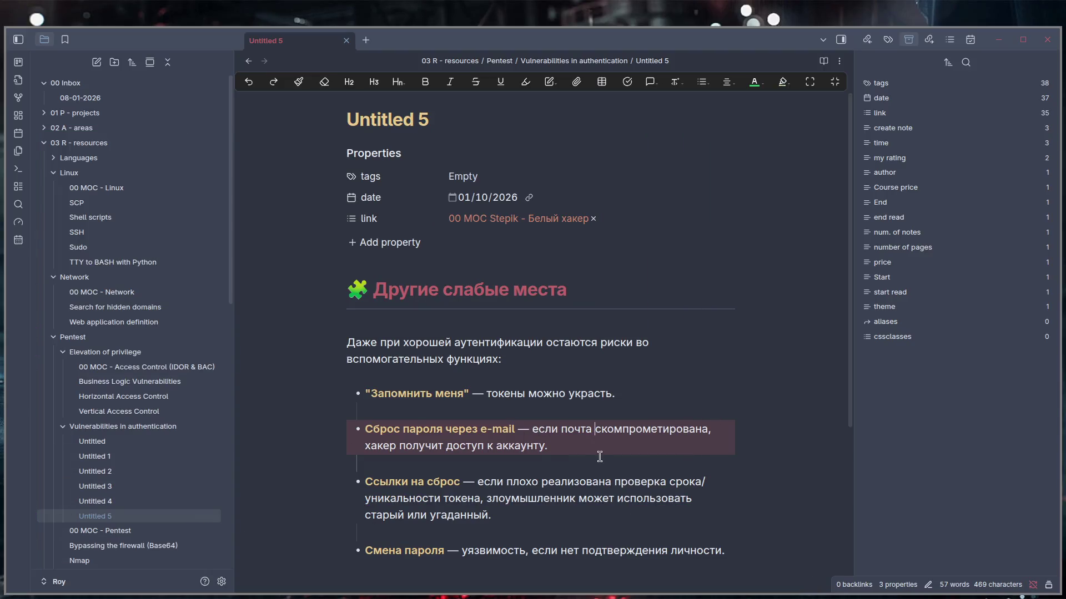
key(alt+Tab)
key(ctrl+v)
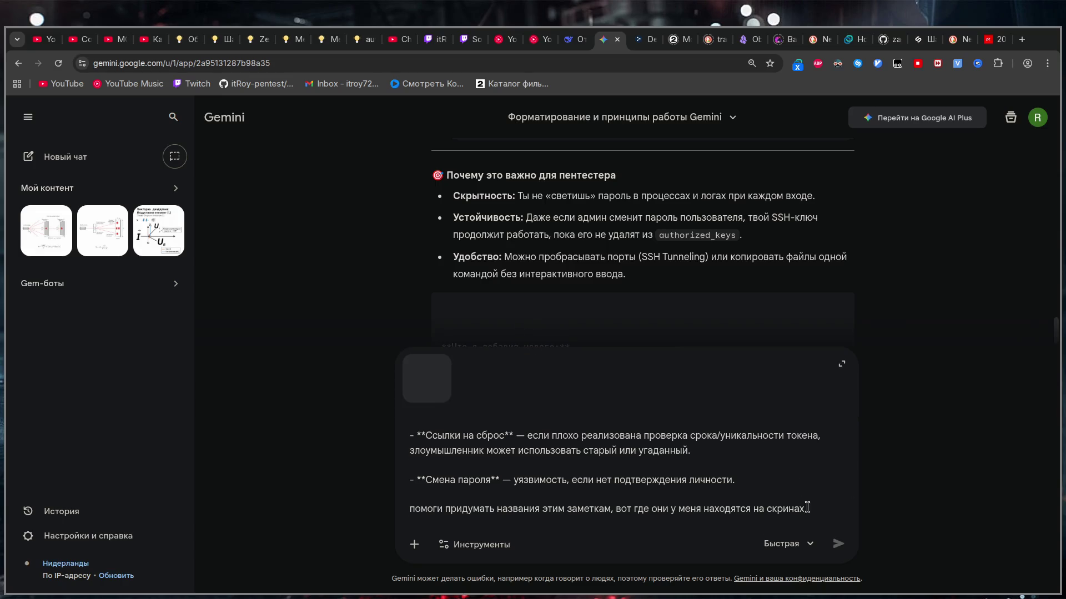
- Connect the VPN to the Netherlands server and send the prompt
click(853, 39)
click(83, 228)
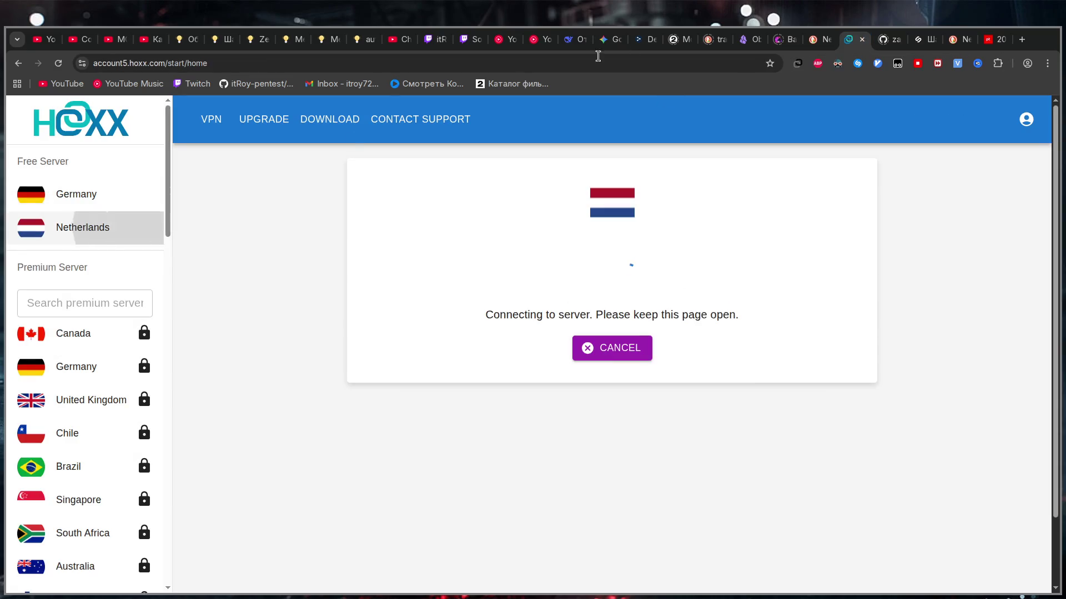
click(612, 39)
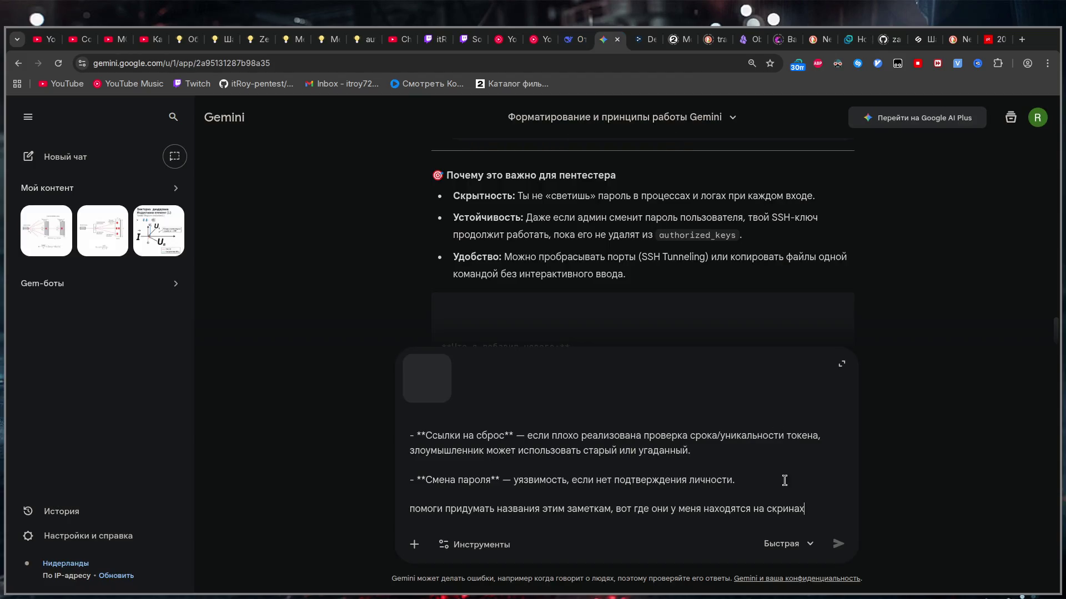
click(839, 545)
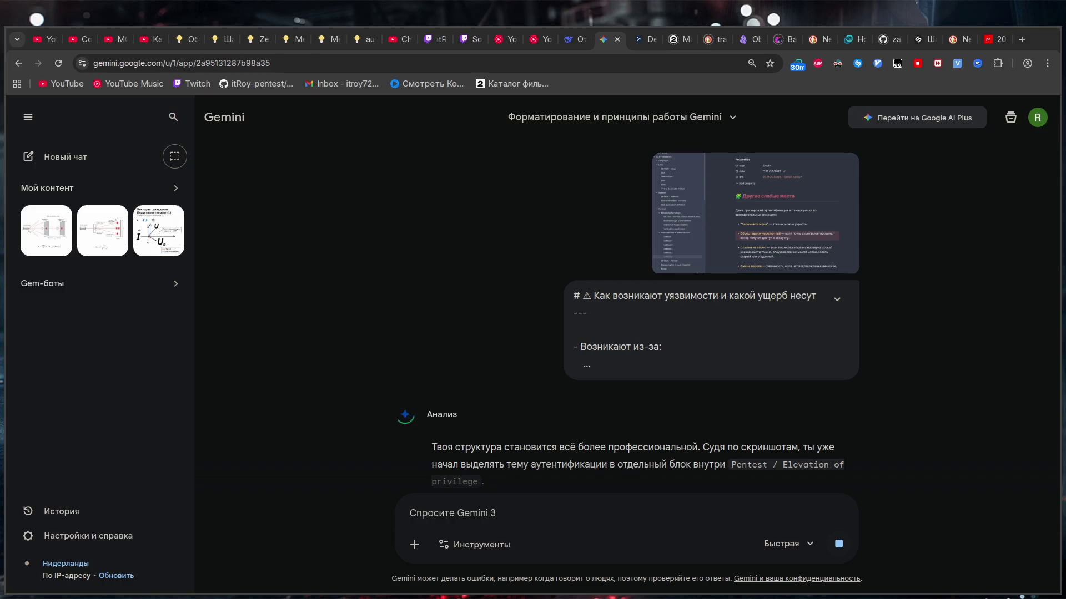
scroll(661, 336, down, 2)
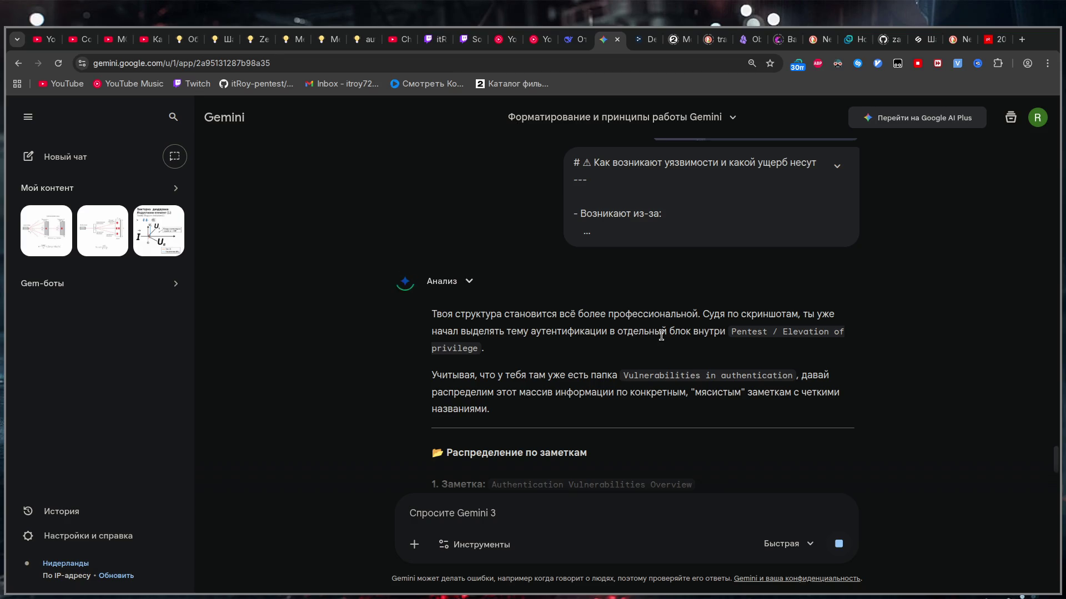
scroll(661, 335, down, 1)
scroll(661, 335, down, 2)
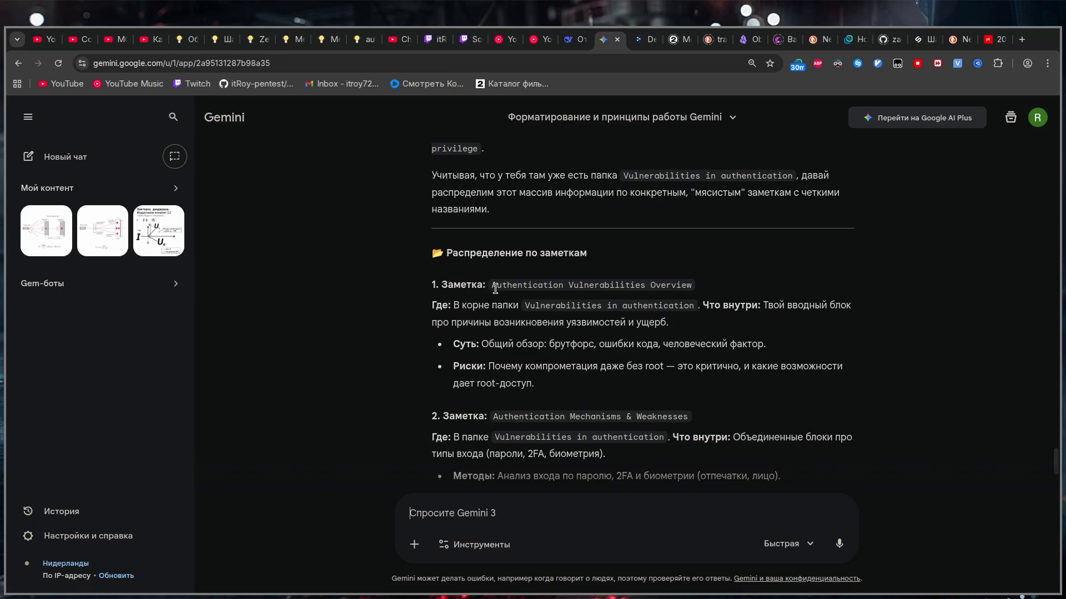
- Copy the suggested title 'Authentication Vulnerabilities Overview' and return to the Untitled note
drag(493, 286, 724, 290)
key(alt+Tab)
click(114, 445)
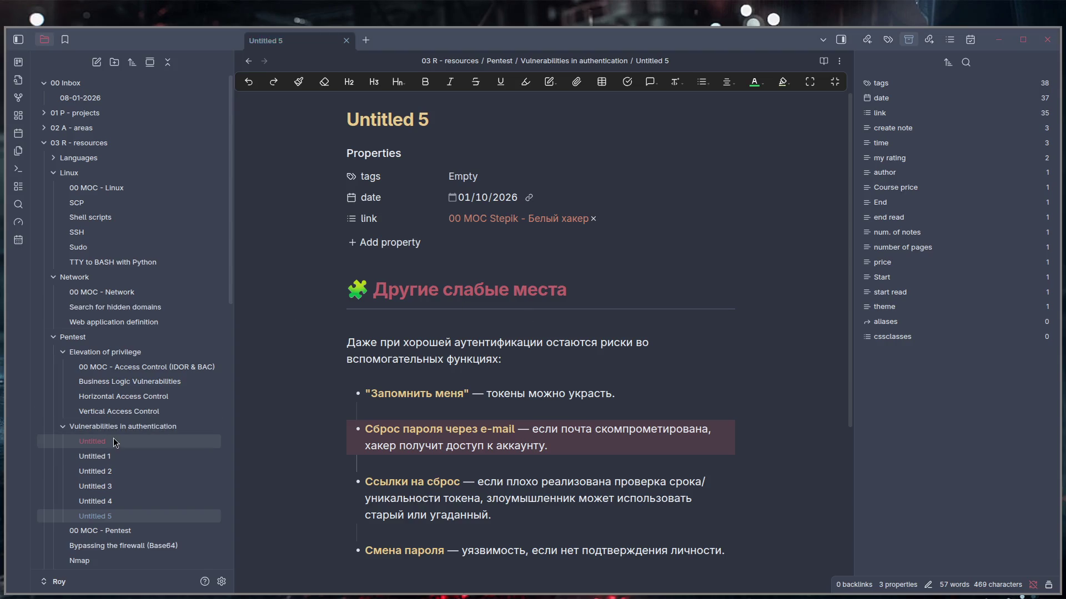
- Rename Untitled to 'Authentication Vulnerabilities Overview' and copy the next title from Gemini
double_click(478, 119)
key(ctrl+v)
mouse_move(522, 301)
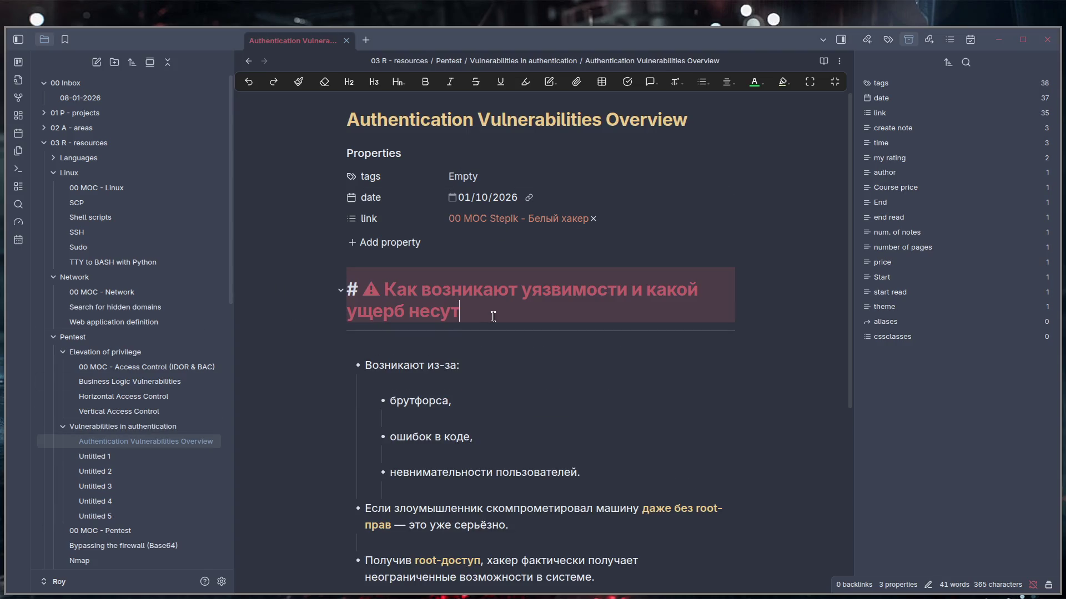
click(524, 354)
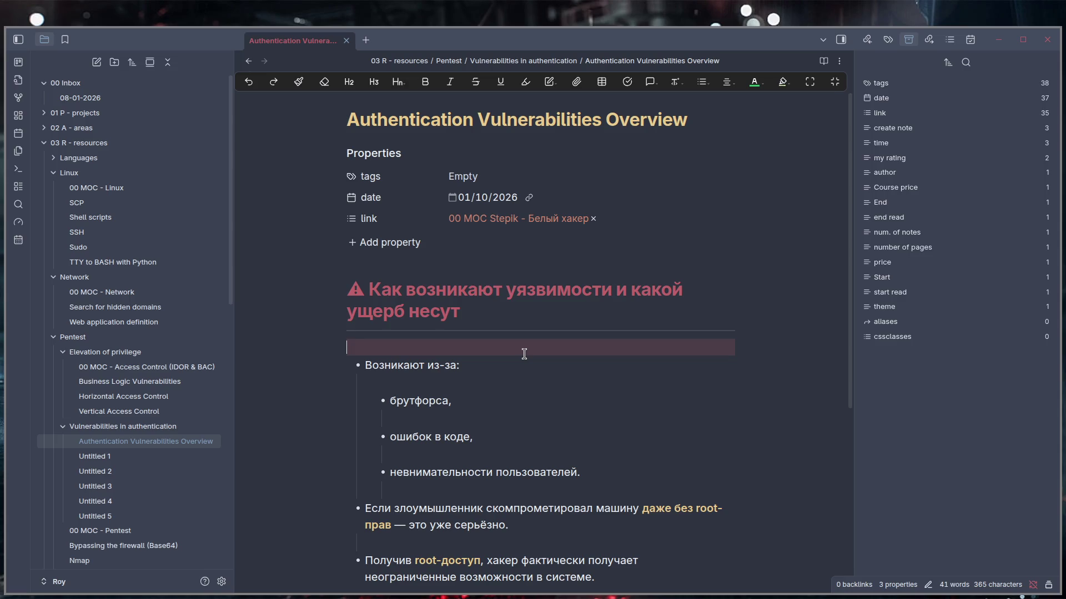
key(alt+Tab)
key(alt+Tab)
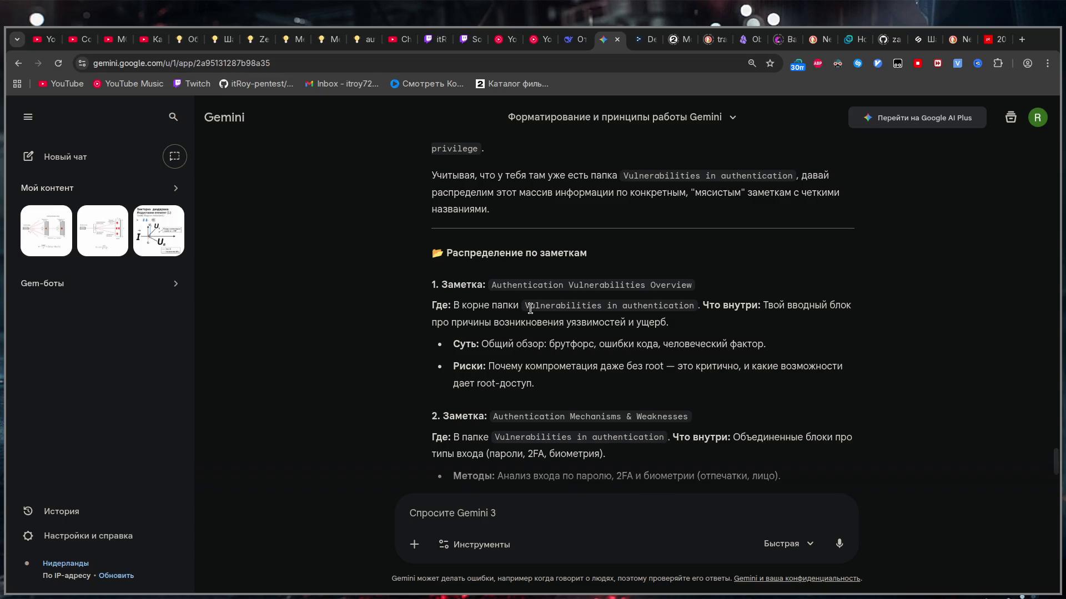
drag(494, 417, 737, 417)
click(737, 417)
key(alt+Tab)
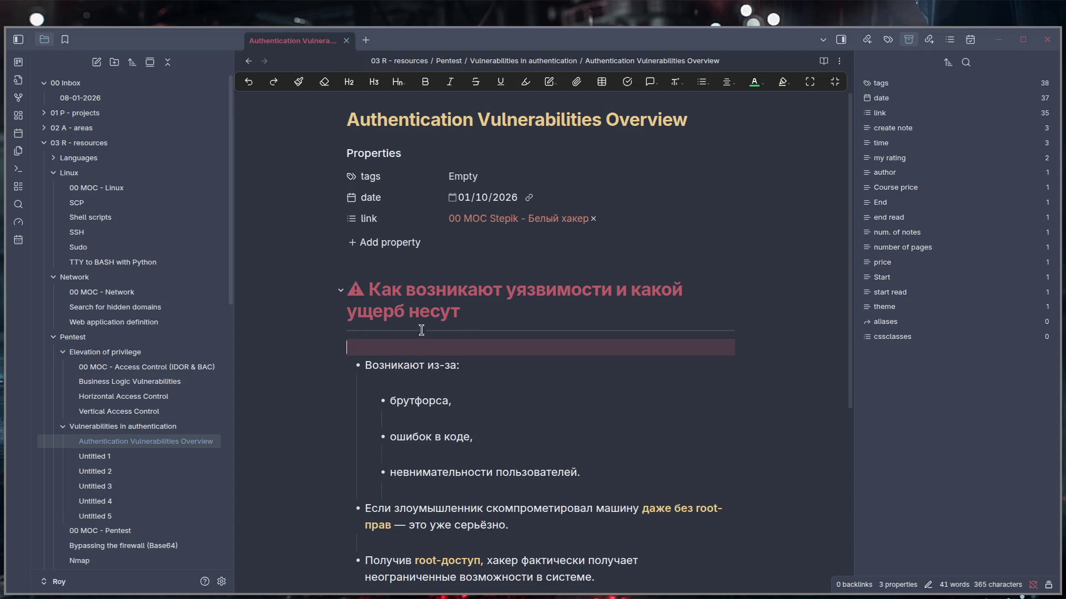
- Rename Untitled 1 to 'Authentication Mechanisms & Weaknesses'
click(133, 458)
triple_click(444, 119)
key(ctrl+v)
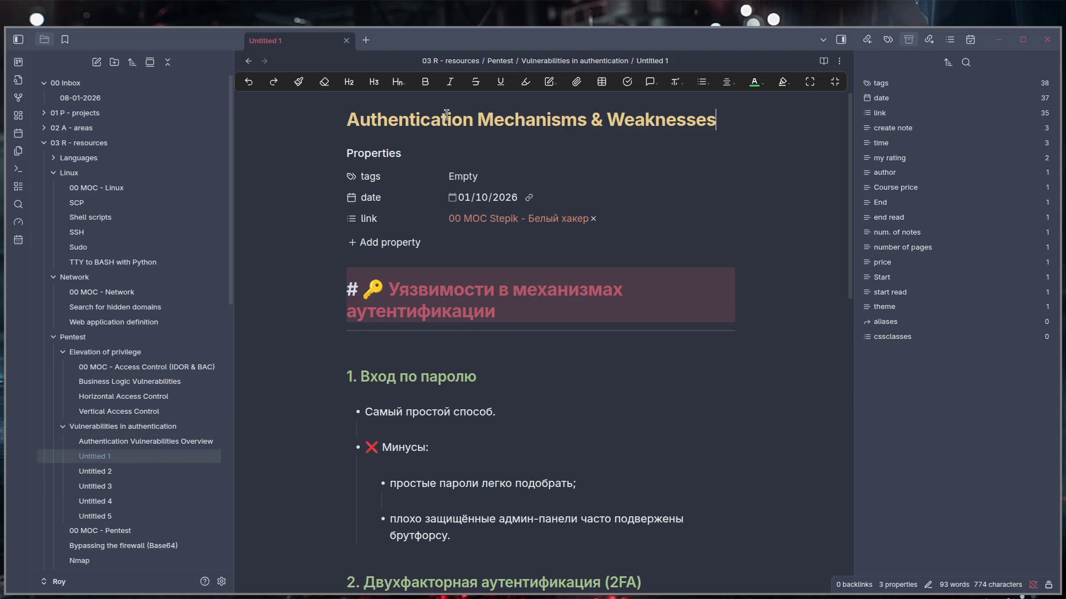
key(alt+Tab)
scroll(556, 454, down, 1)
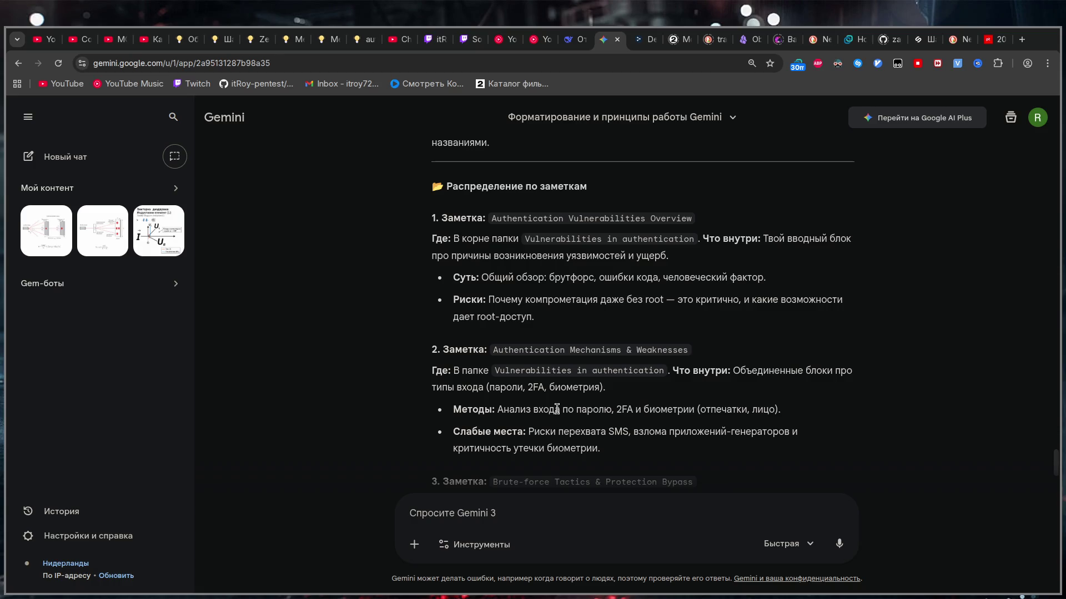
scroll(557, 409, down, 1)
key(alt+Tab)
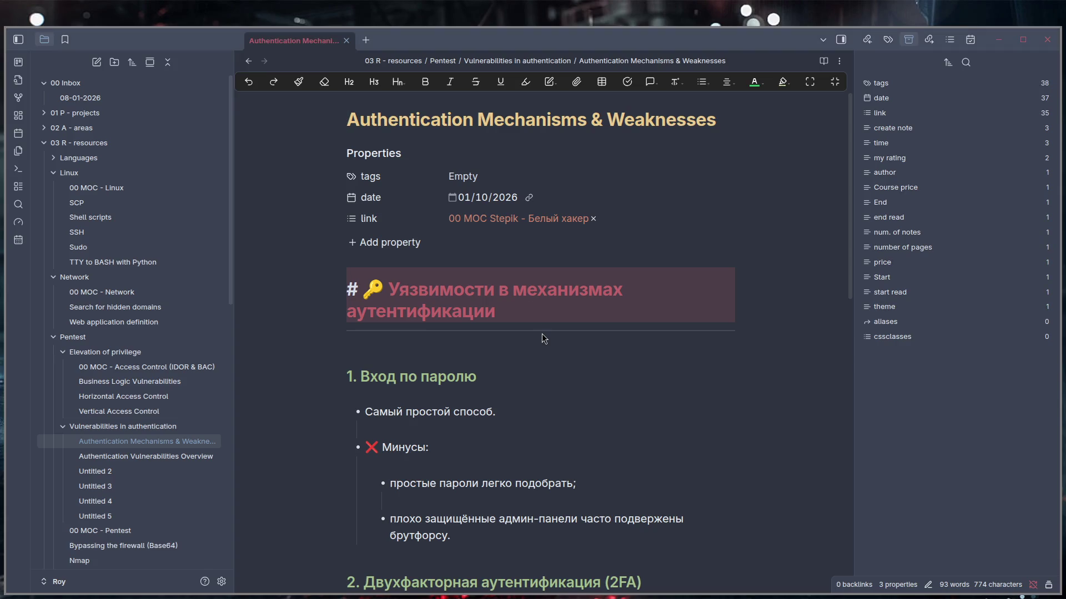
click(145, 460)
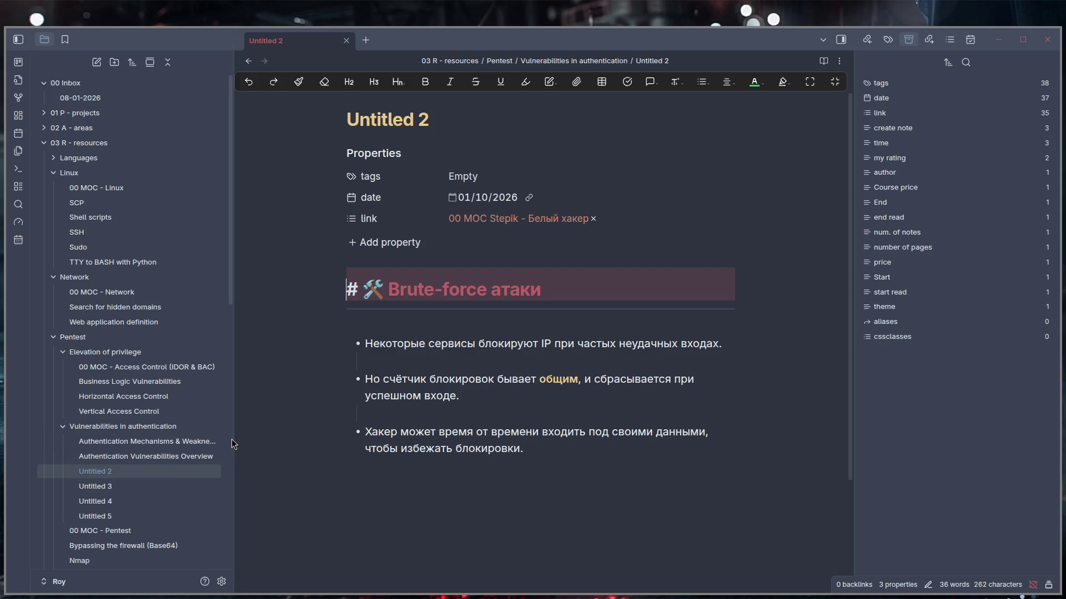
- Rename Untitled 2 to 'Brute-force Tactics & Protection Bypass' from Gemini's suggestion
drag(233, 441, 246, 442)
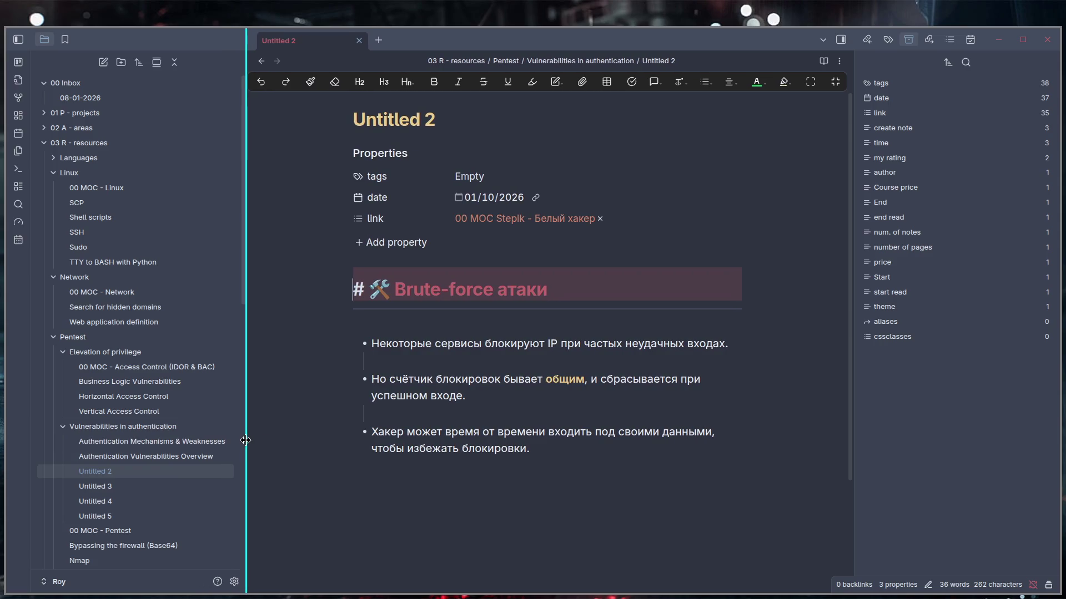
key(alt+Tab)
drag(493, 415, 716, 417)
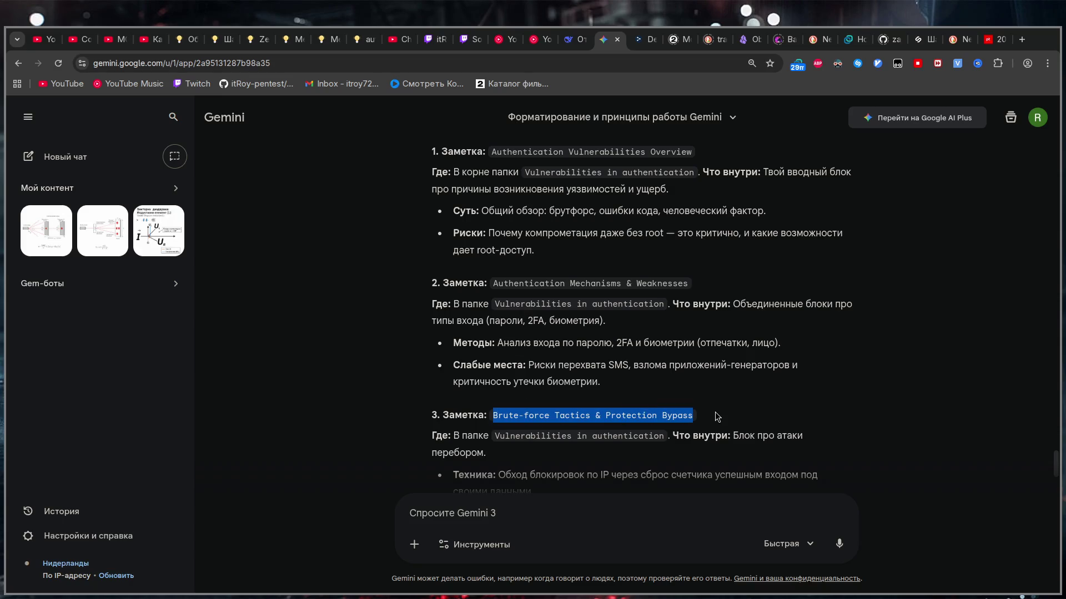
key(alt+Tab)
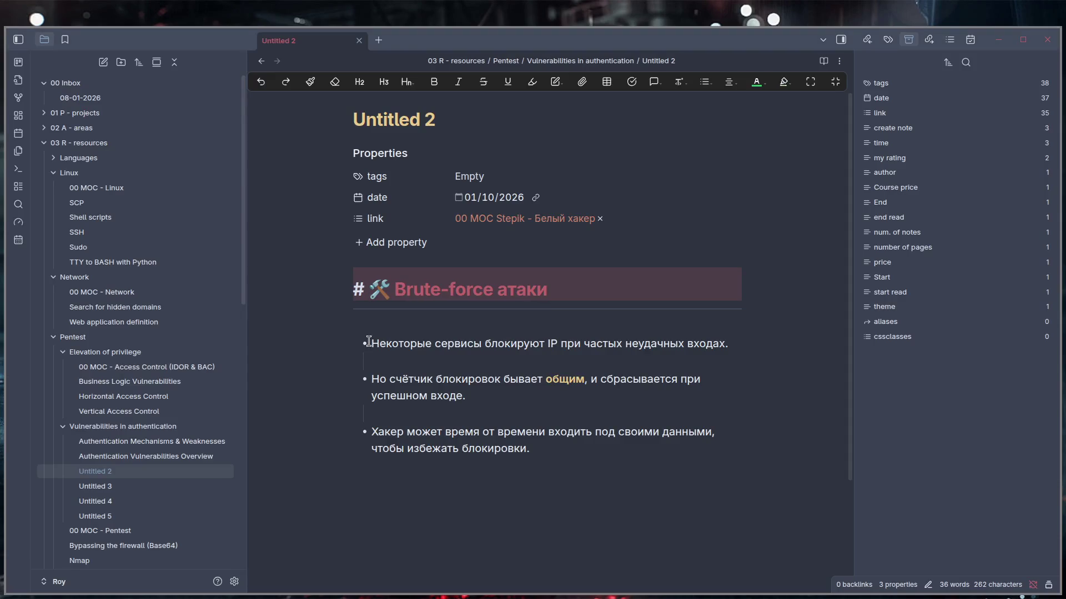
click(446, 132)
key(ctrl+a)
text(Brute-force Tactics & Protection Bypass)
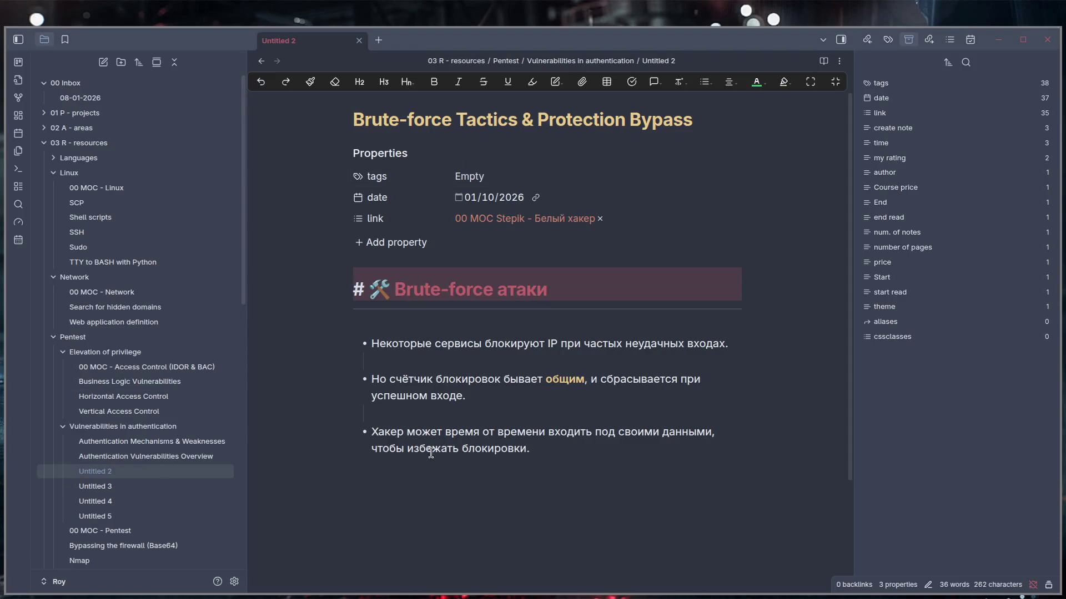
click(492, 489)
- Rename Untitled 3 to 'HTTP Basic Authentication Security'
key(alt+Tab)
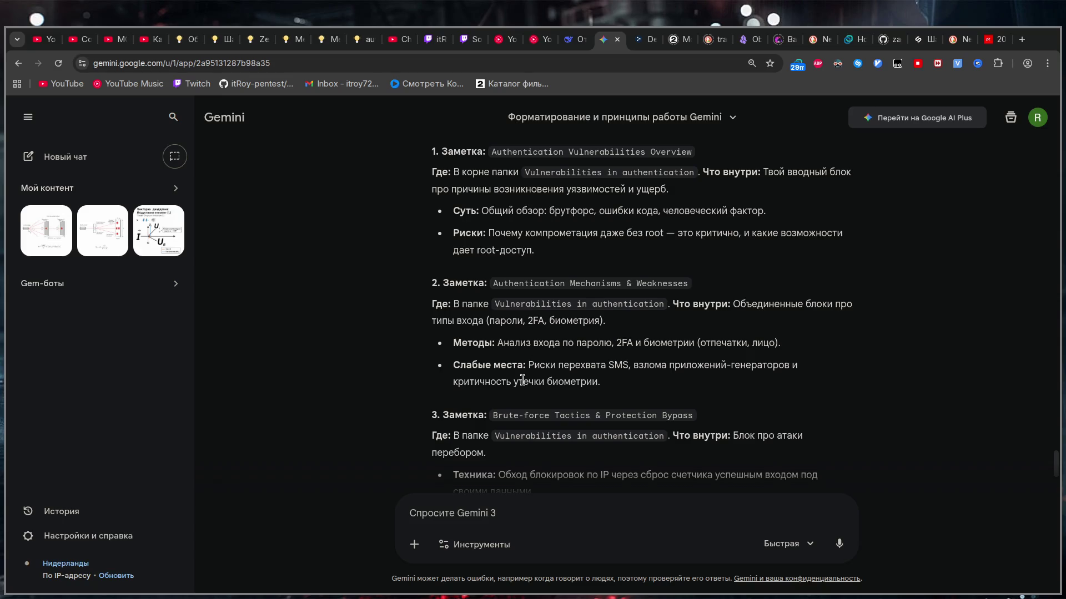
scroll(523, 381, down, 2)
drag(494, 423, 738, 418)
key(ctrl+c)
click(737, 419)
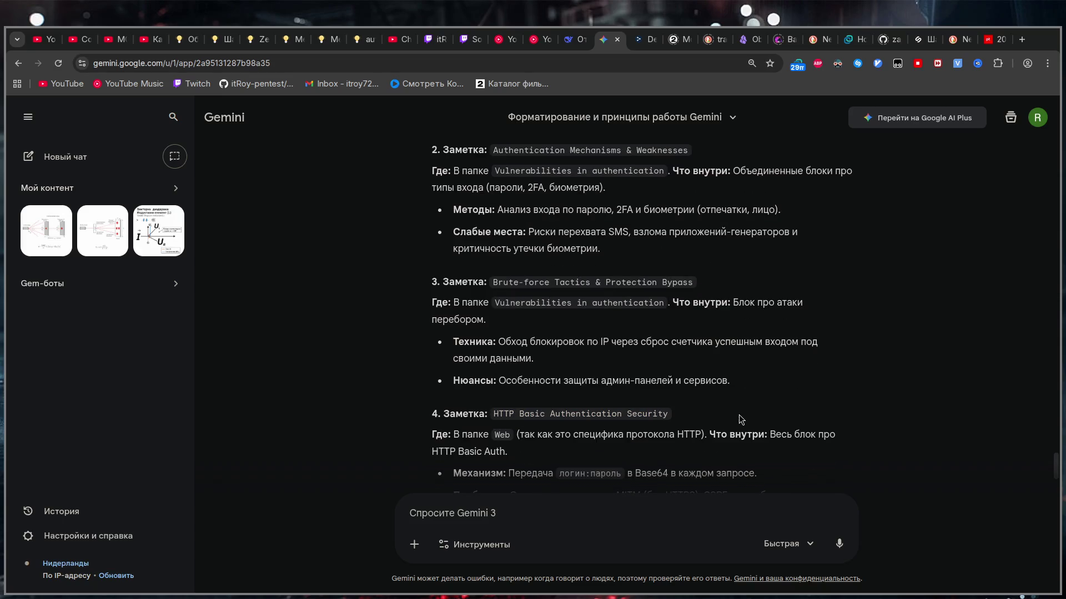
key(alt+Tab)
click(170, 486)
click(453, 121)
key(ctrl+a)
key(ctrl+v)
- Rename Untitled 4 to '2FA & MFA Implementation Flaws'
key(alt+Tab)
scroll(533, 491, down, 1)
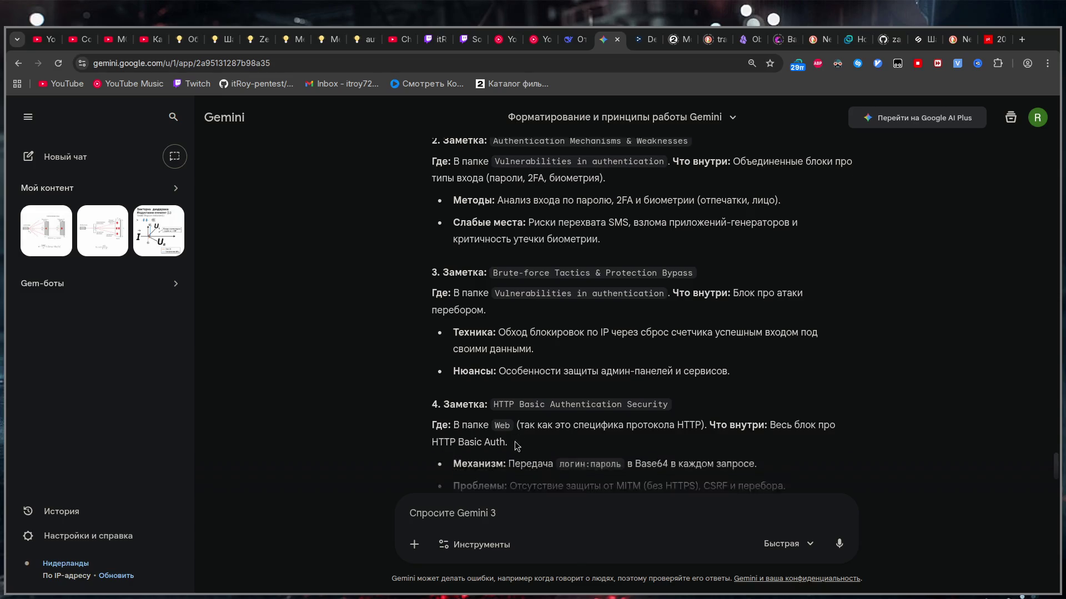
scroll(500, 417, down, 2)
drag(496, 394, 679, 396)
key(ctrl+c)
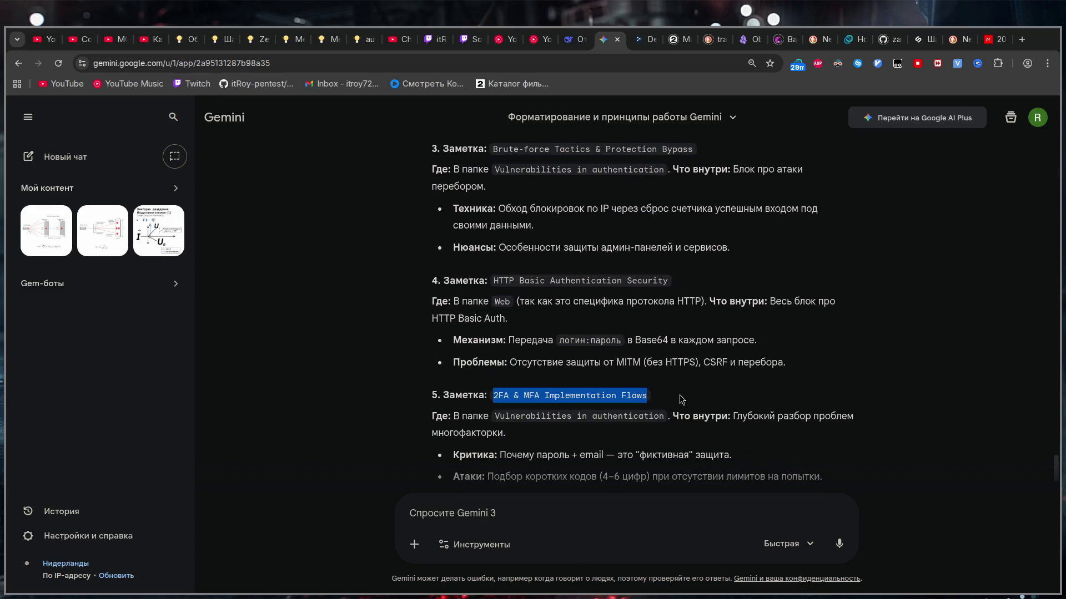
click(679, 396)
key(alt+Tab)
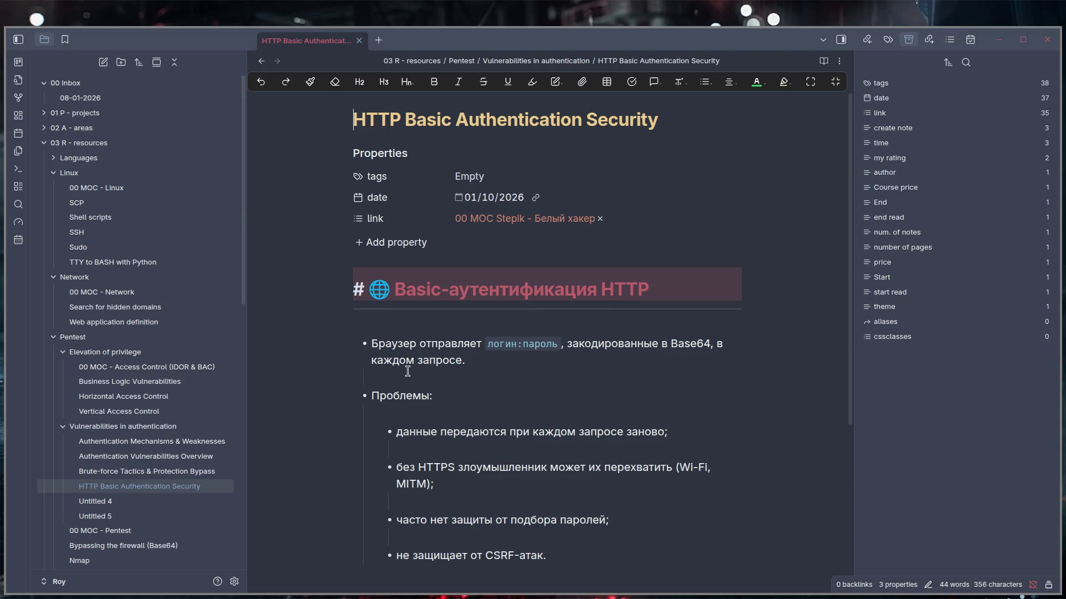
click(171, 502)
click(439, 119)
key(ctrl+a)
key(ctrl+v)
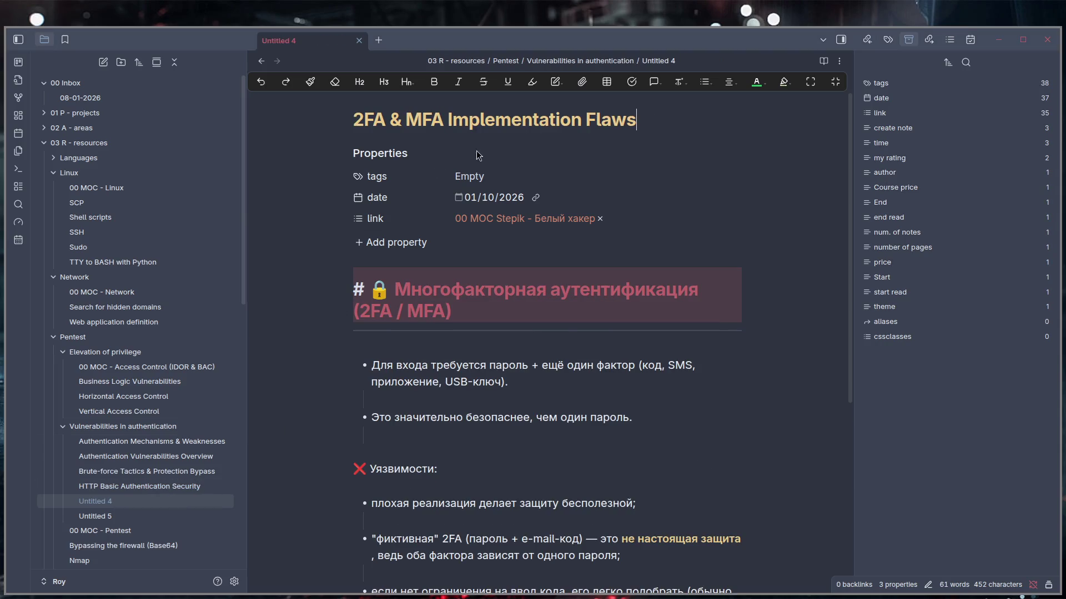
- Rename Untitled 5 to 'Auxiliary Auth Functions Risks' and return to Gemini's suggestions
key(alt+Tab)
scroll(559, 423, down, 1)
scroll(558, 423, down, 2)
drag(493, 310, 672, 314)
key(ctrl+c)
click(671, 314)
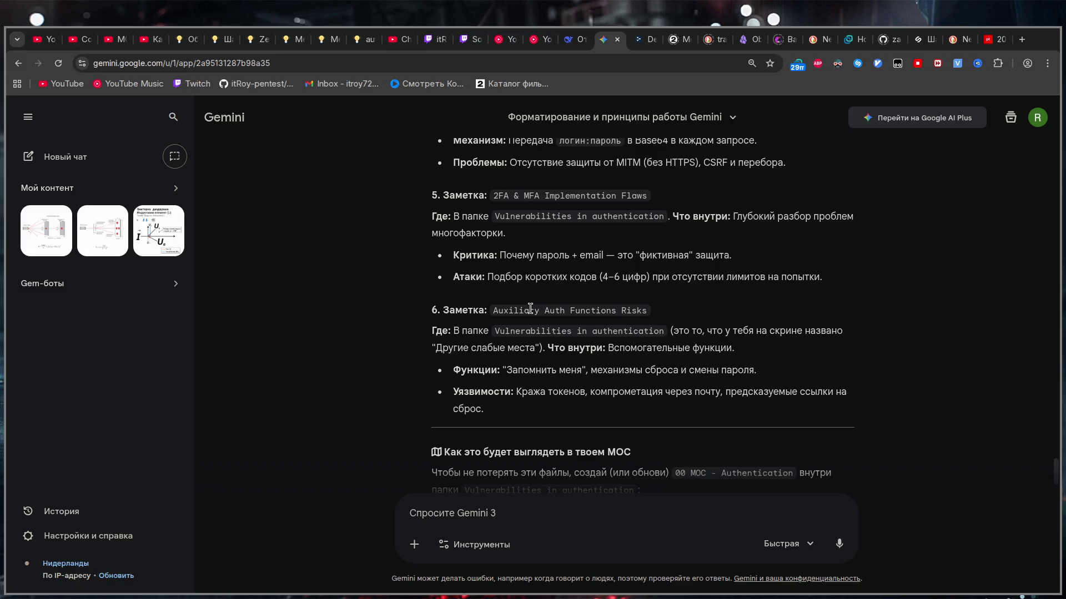
key(alt+Tab)
click(138, 515)
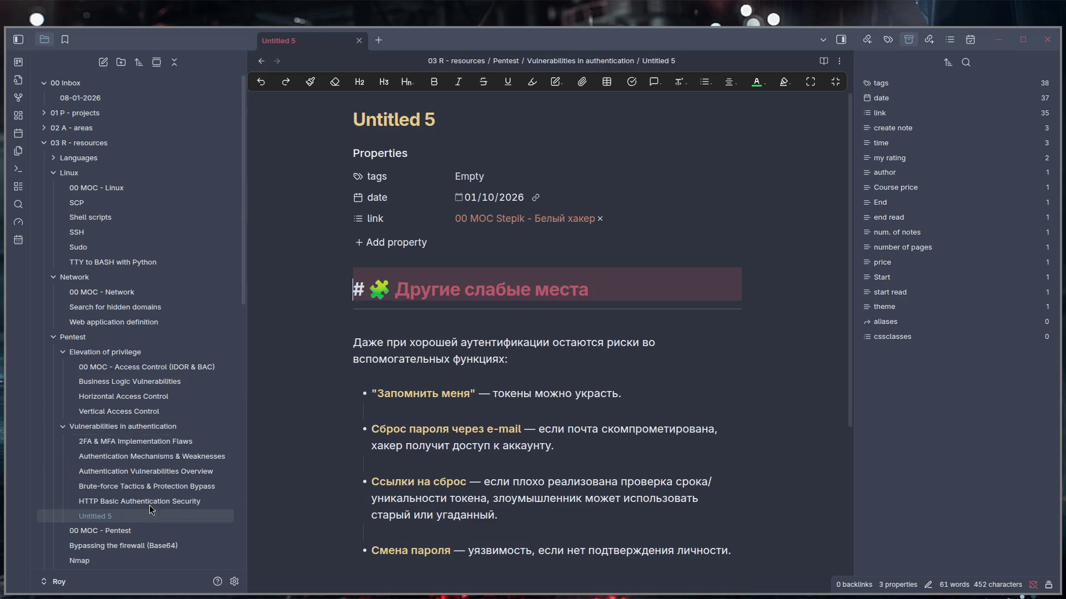
click(465, 120)
key(ctrl+a)
key(ctrl+v)
click(490, 326)
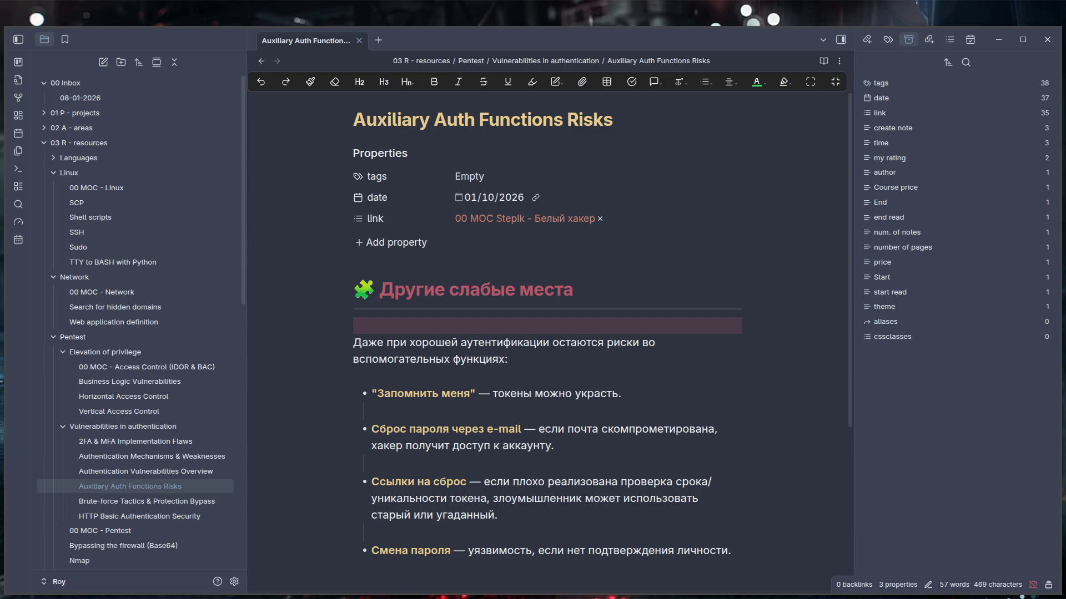
click(420, 323)
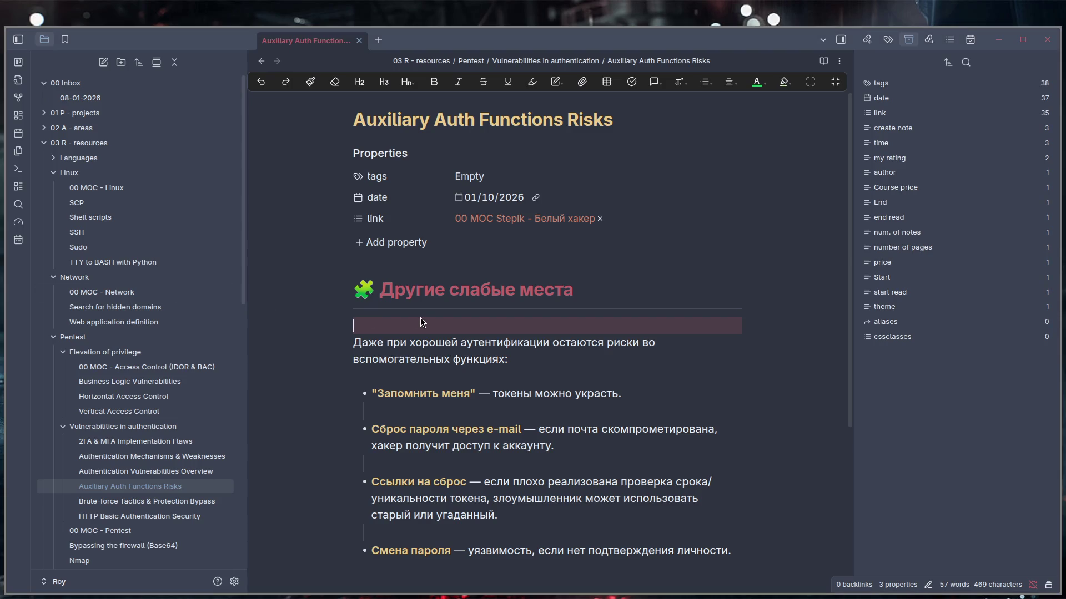
key(alt+Tab)
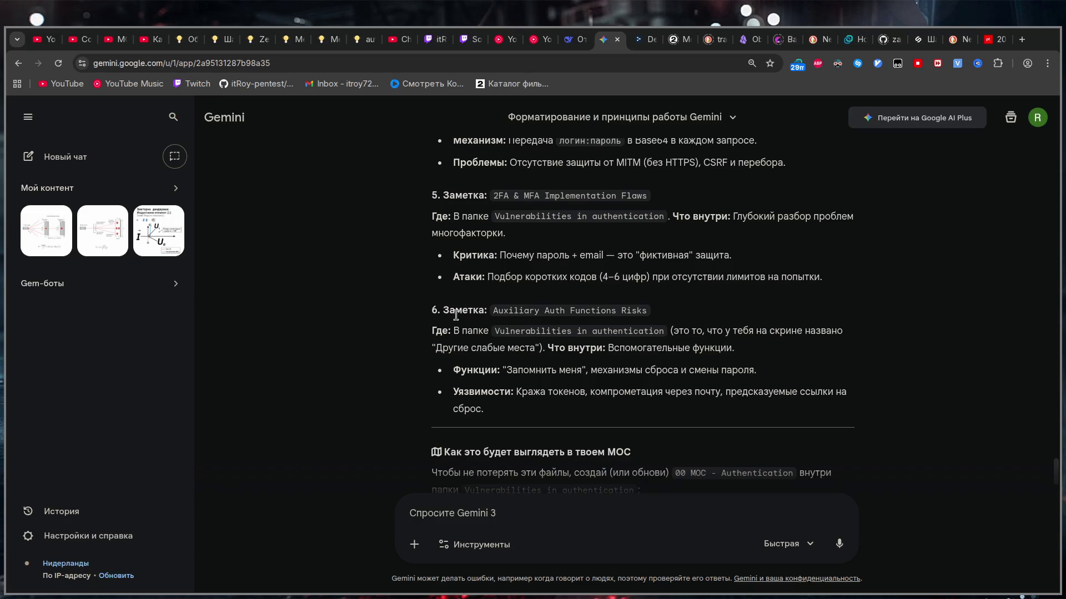
scroll(519, 300, down, 3)
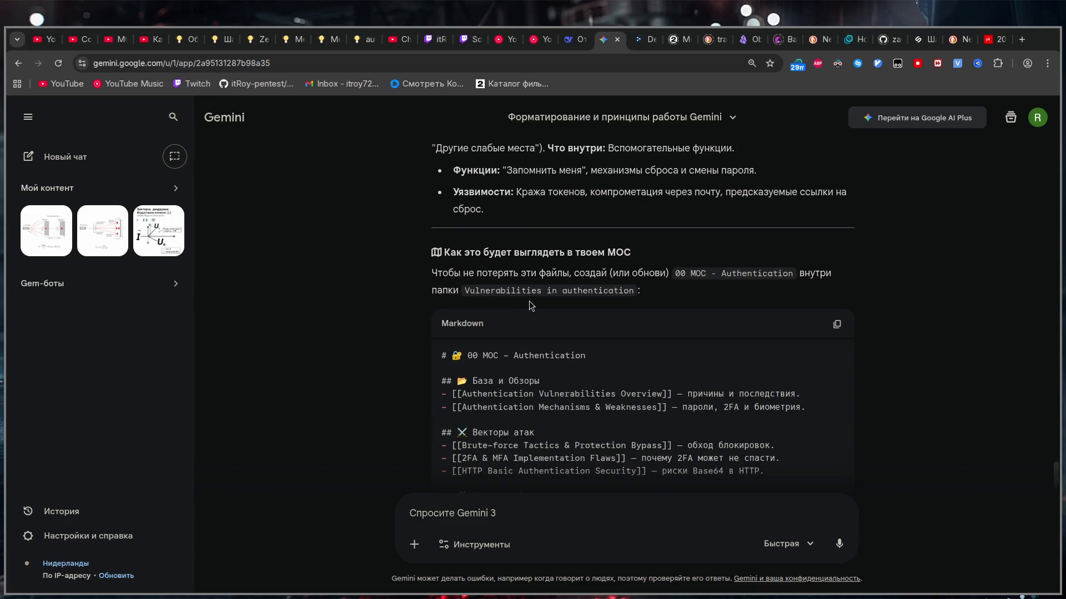
scroll(518, 299, down, 2)
- Copy Gemini's '00 MOC - Authentication' markdown and bring up the authentication folder's actions in Obsidian
click(848, 191)
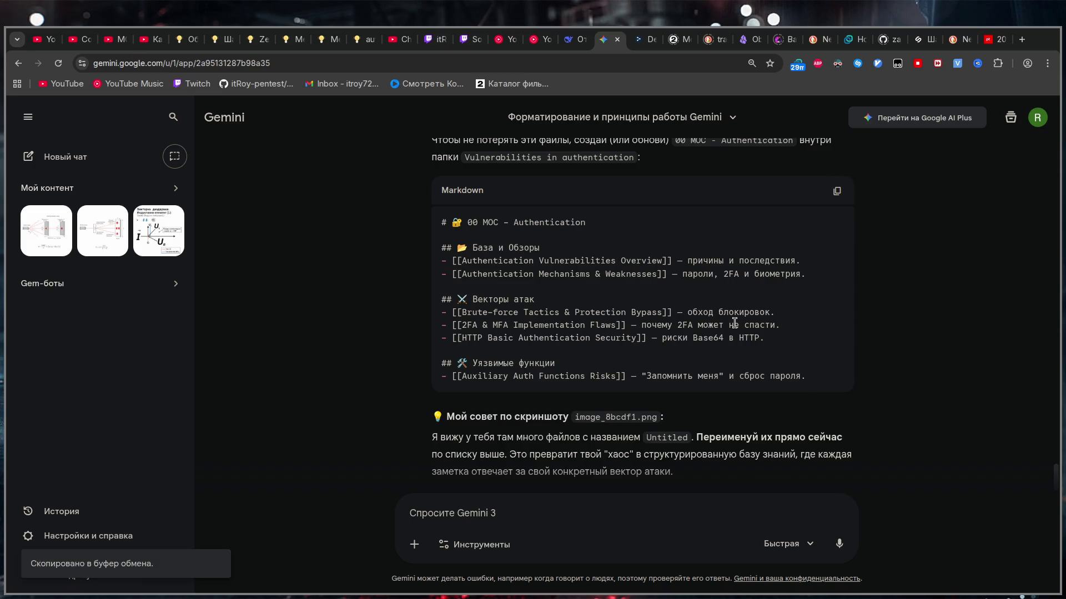
key(alt+Tab)
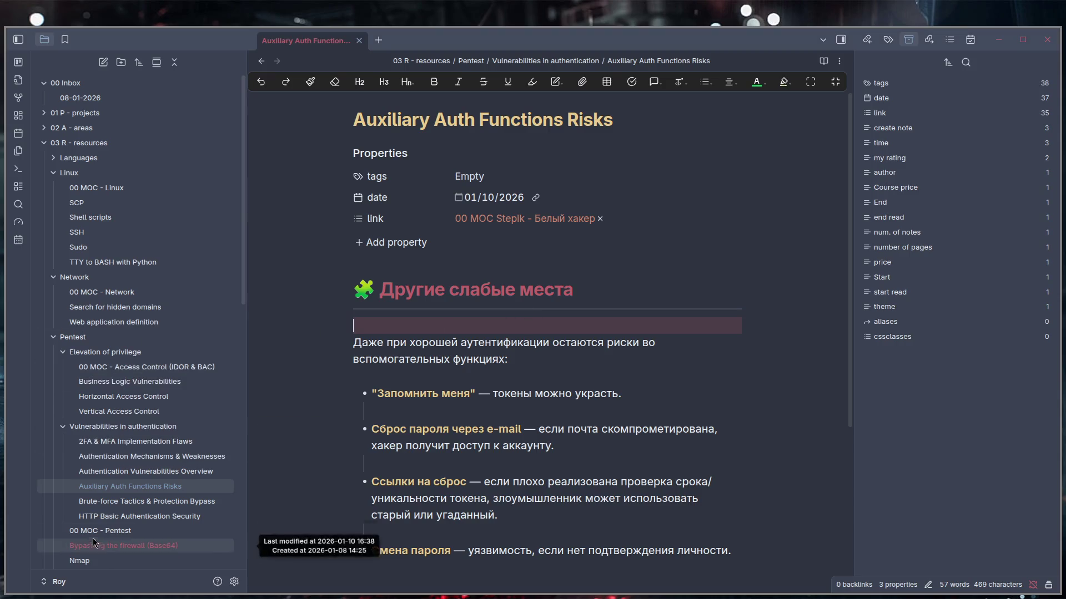
right_click(106, 425)
- Create a new note in the authentication folder from the Daily Template and paste the MOC text
click(142, 220)
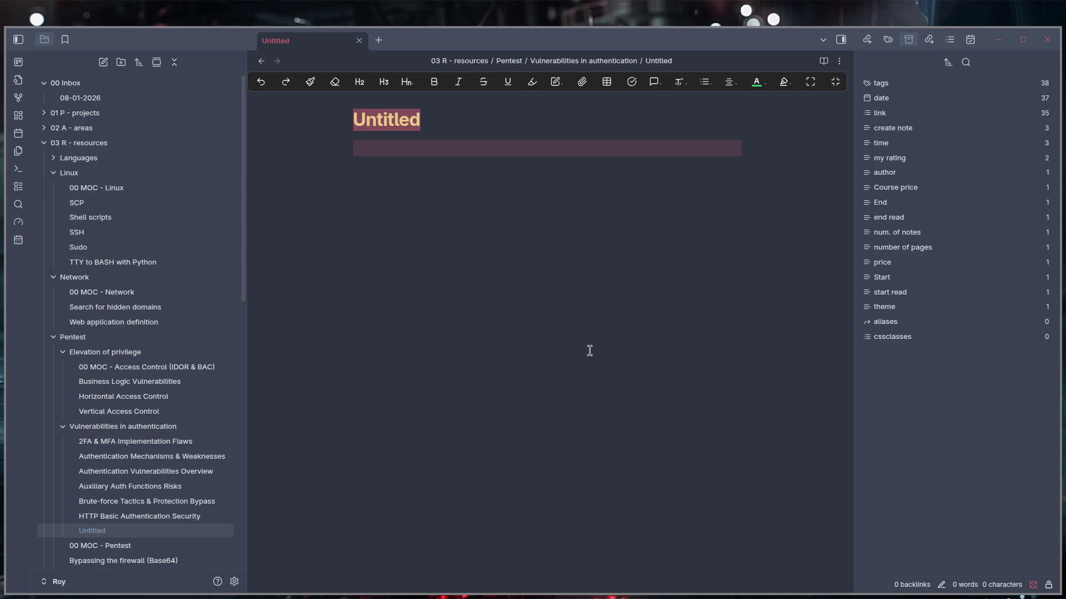
key(alt+e)
key(Down)
key(Down)
key(Return)
key(ctrl+v)
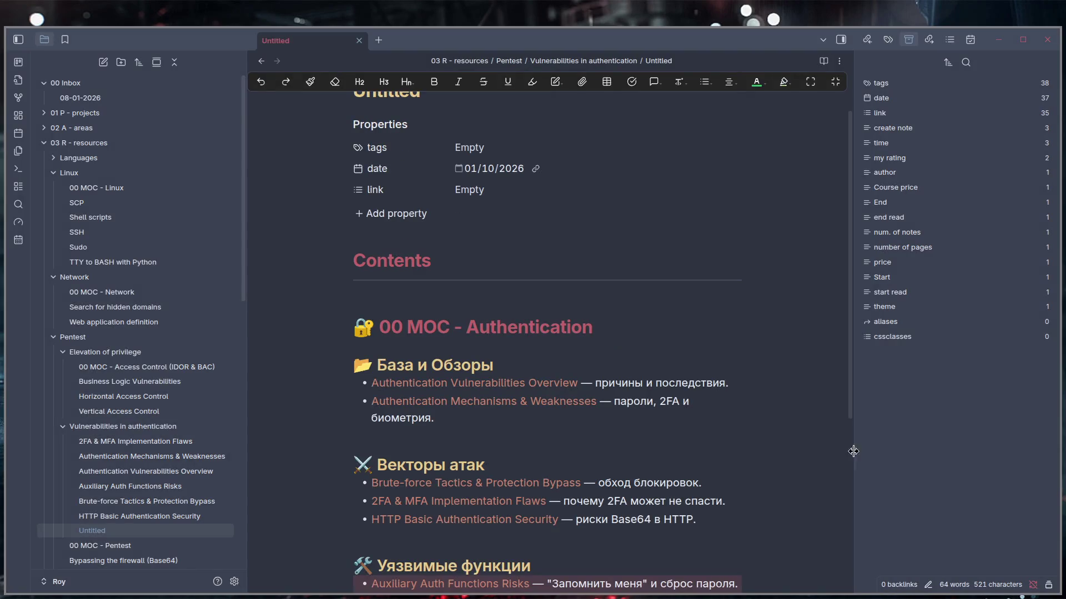
- Title the note '00 MOC - Authentication' and delete the Contents block and duplicate heading
drag(607, 329, 379, 330)
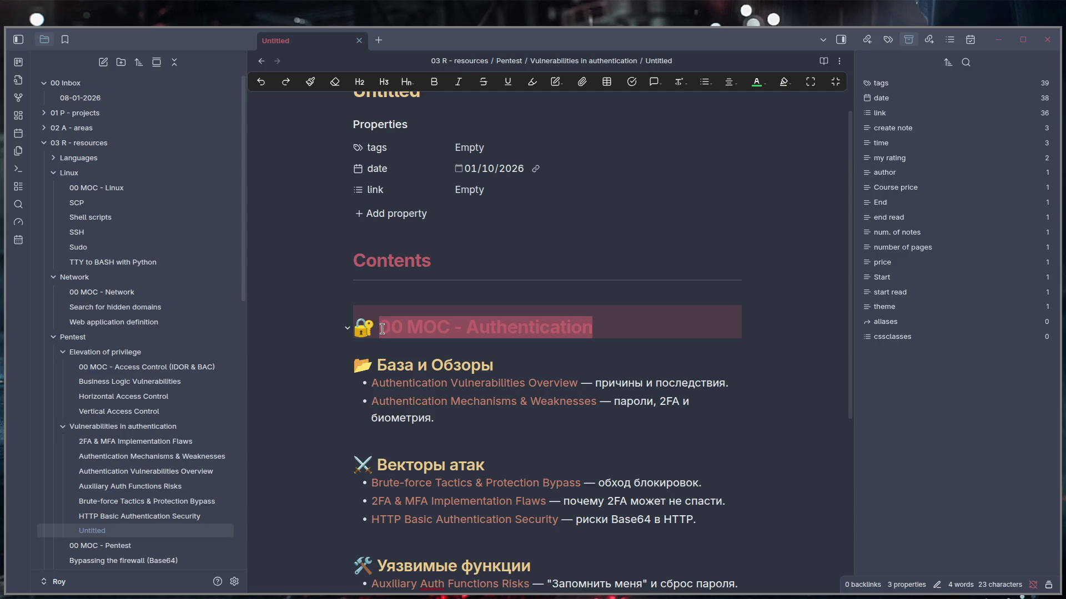
double_click(405, 95)
key(ctrl+v)
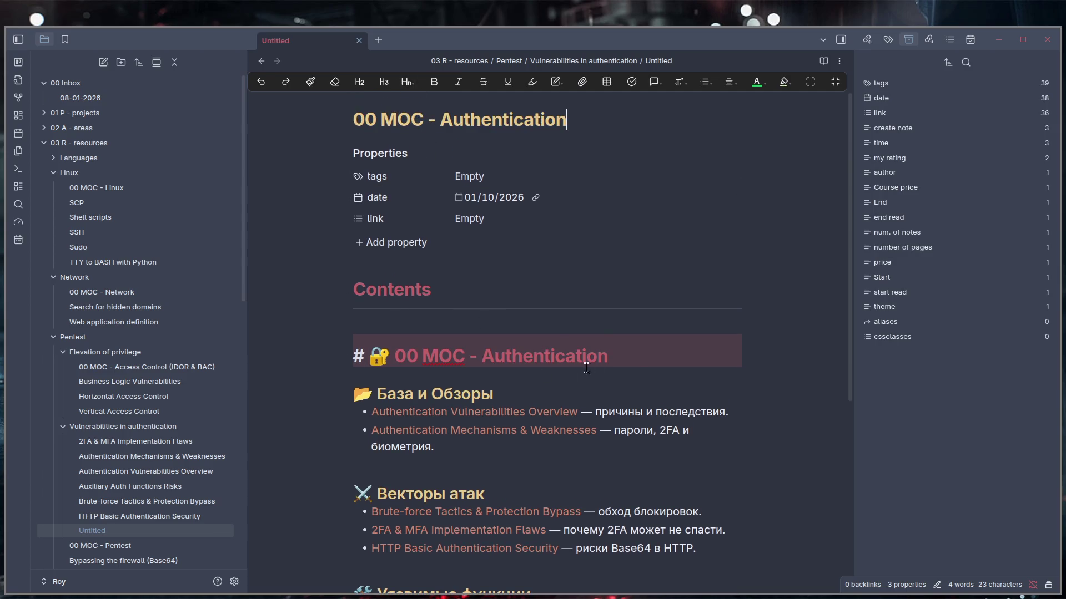
drag(587, 366, 302, 296)
key(BackSpace)
key(BackSpace)
key(BackSpace)
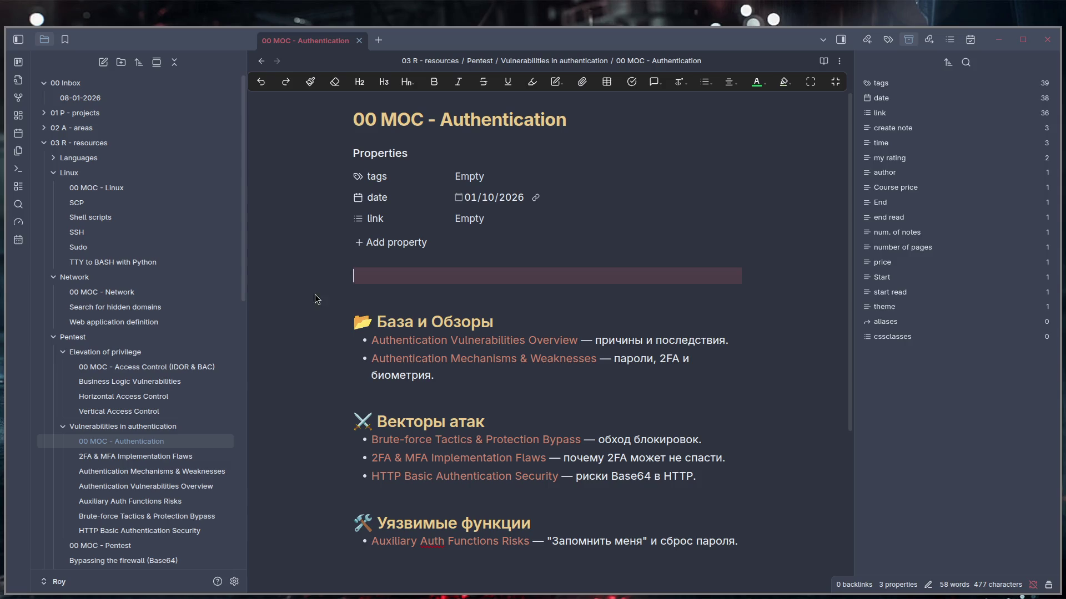
- Make База и Обзоры a top-level heading with an empty line after it
click(359, 316)
key(BackSpace)
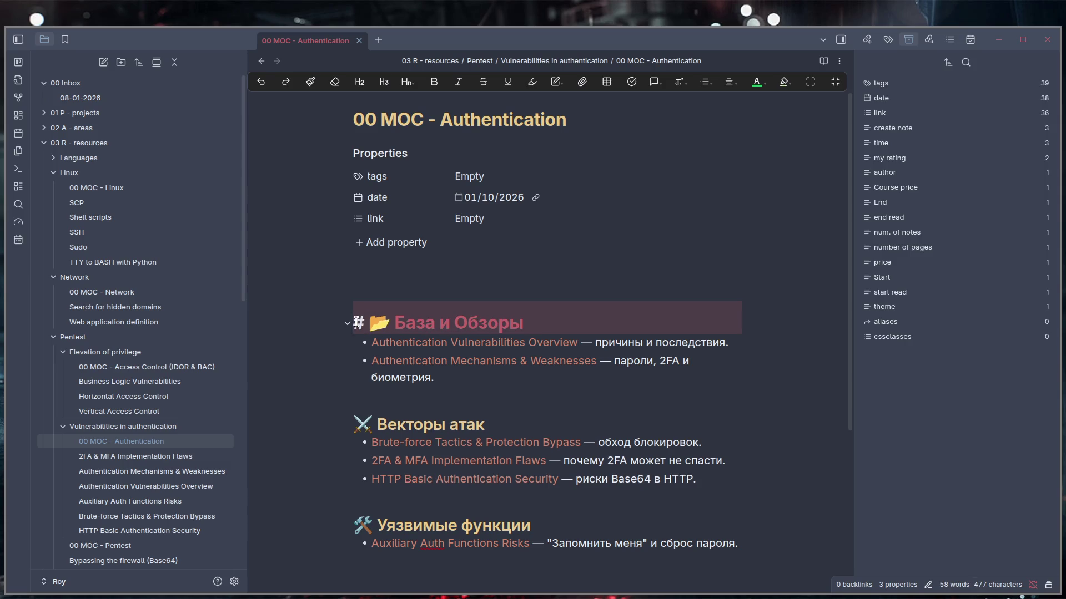
key(BackSpace)
key(BackSpace)
click(605, 287)
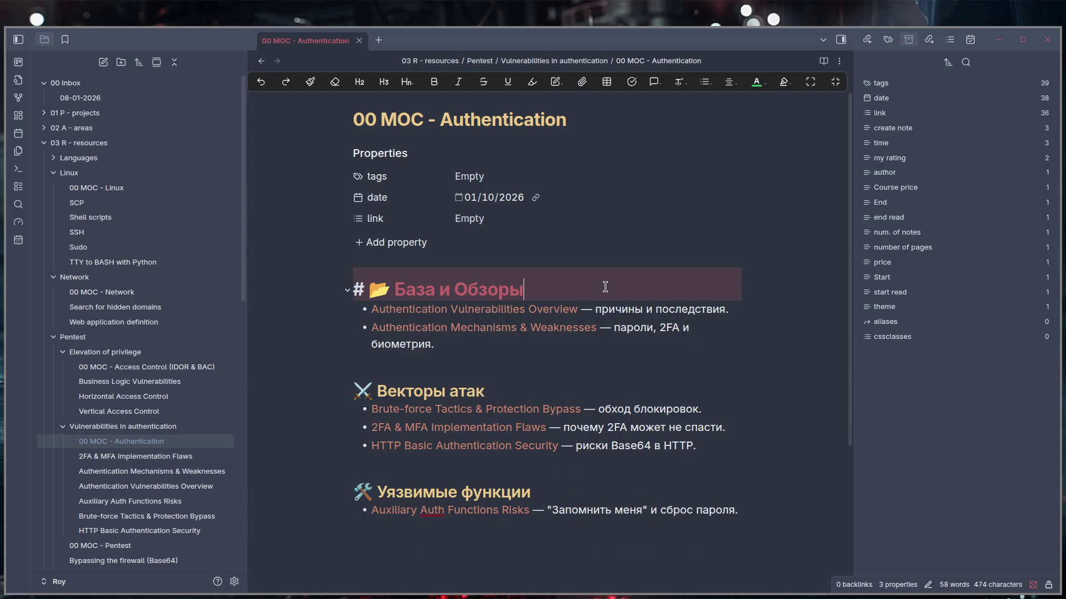
key(Return)
key(Down)
key(Down)
key(Down)
key(Down)
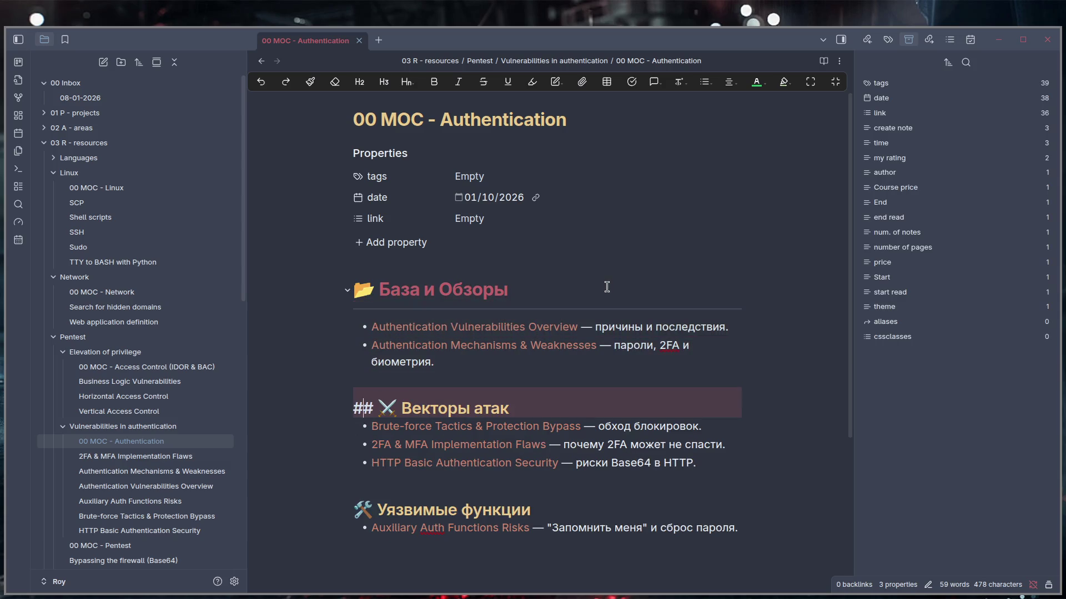
- Make Векторы атак and Уязвимые функции top-level headings, each with a '---' divider beneath
key(BackSpace)
key(Return)
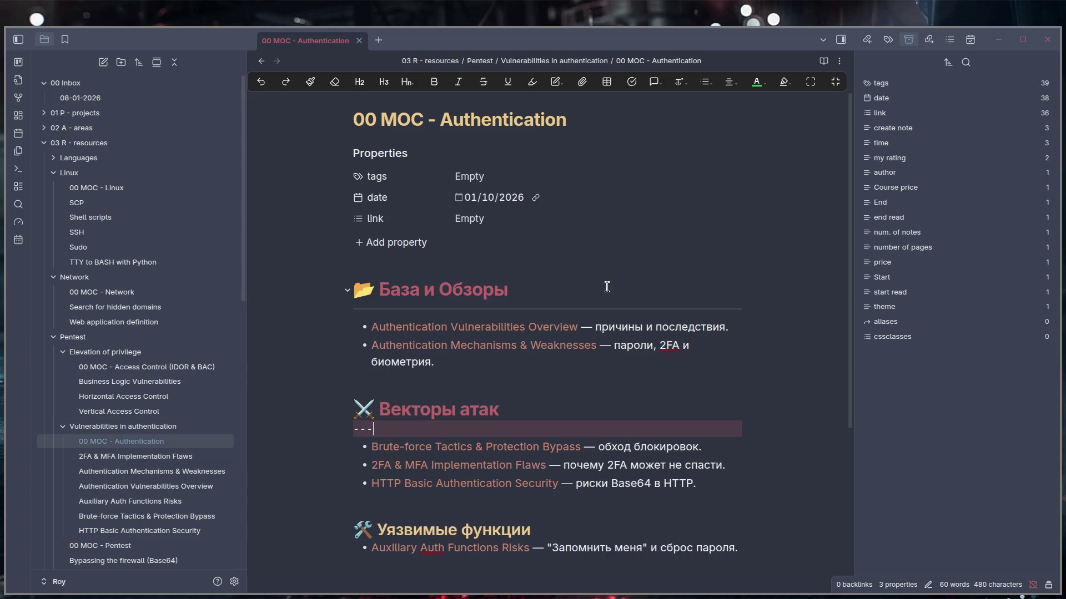
key(Down)
key(Down)
key(Down)
key(Down)
key(Down)
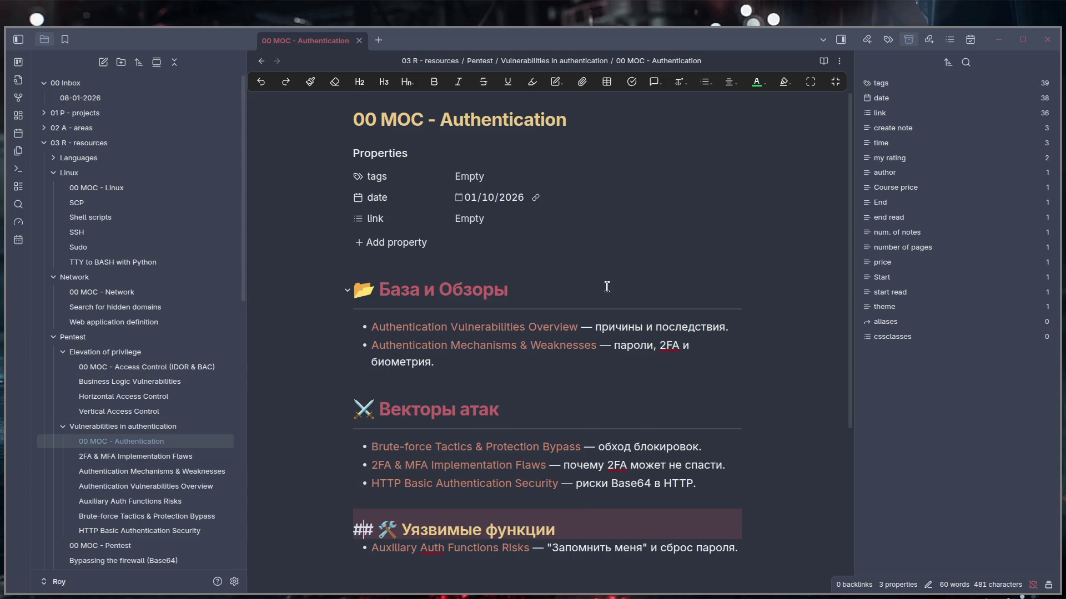
key(BackSpace)
key(Return)
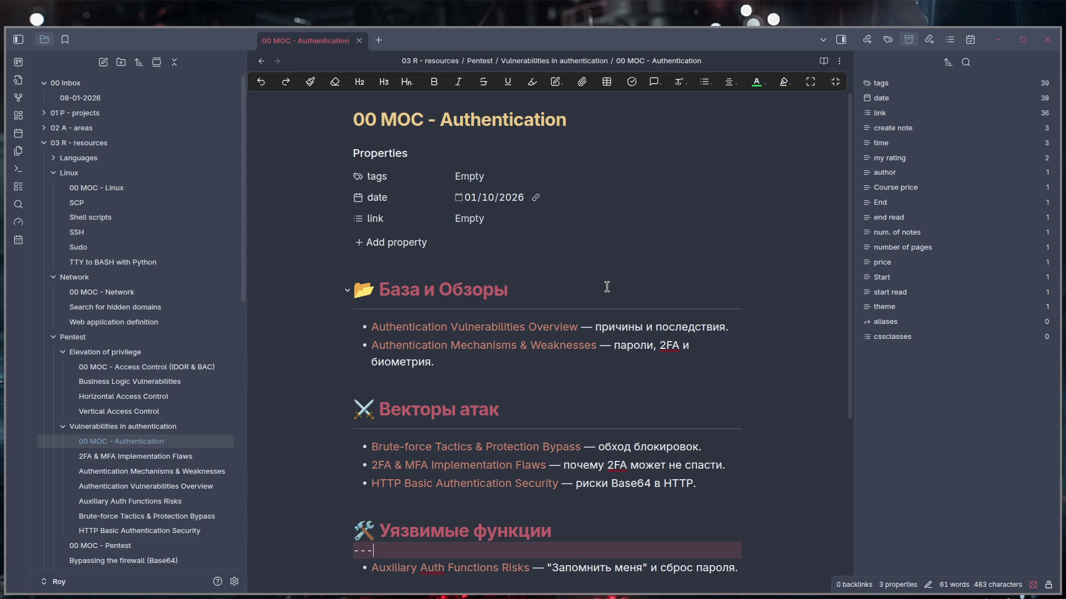
key(Down)
scroll(473, 369, down, 2)
key(Up)
key(Up)
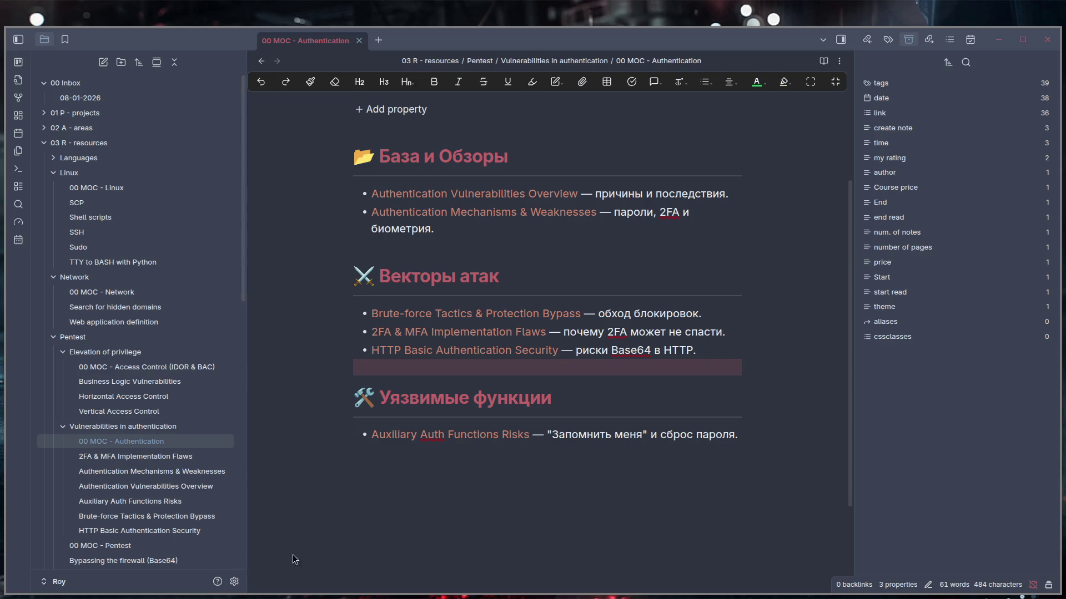
scroll(437, 384, up, 2)
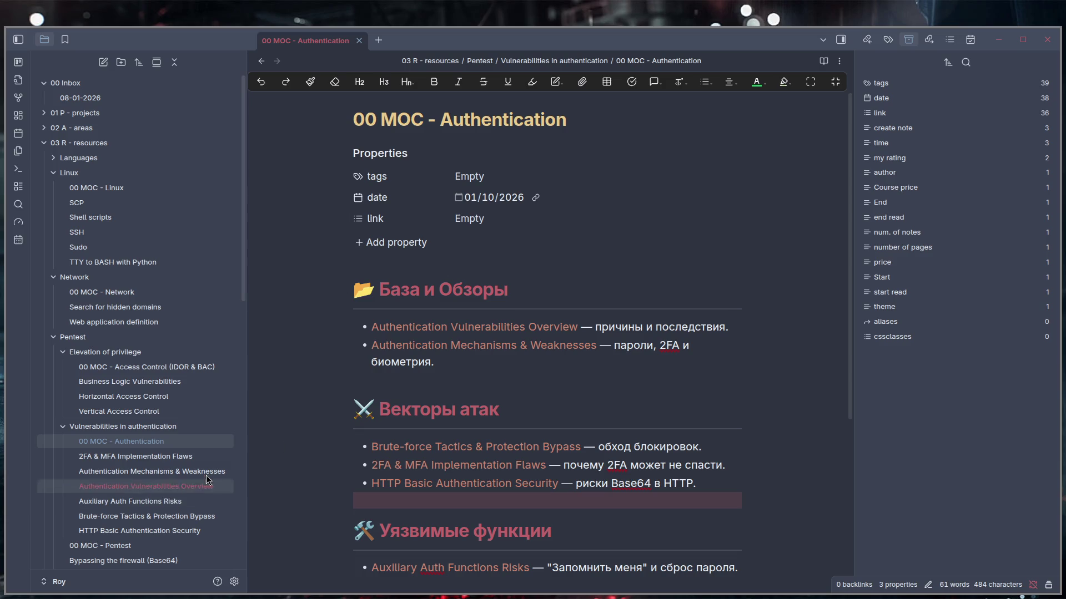
scroll(393, 346, down, 2)
scroll(123, 439, down, 1)
scroll(123, 439, down, 3)
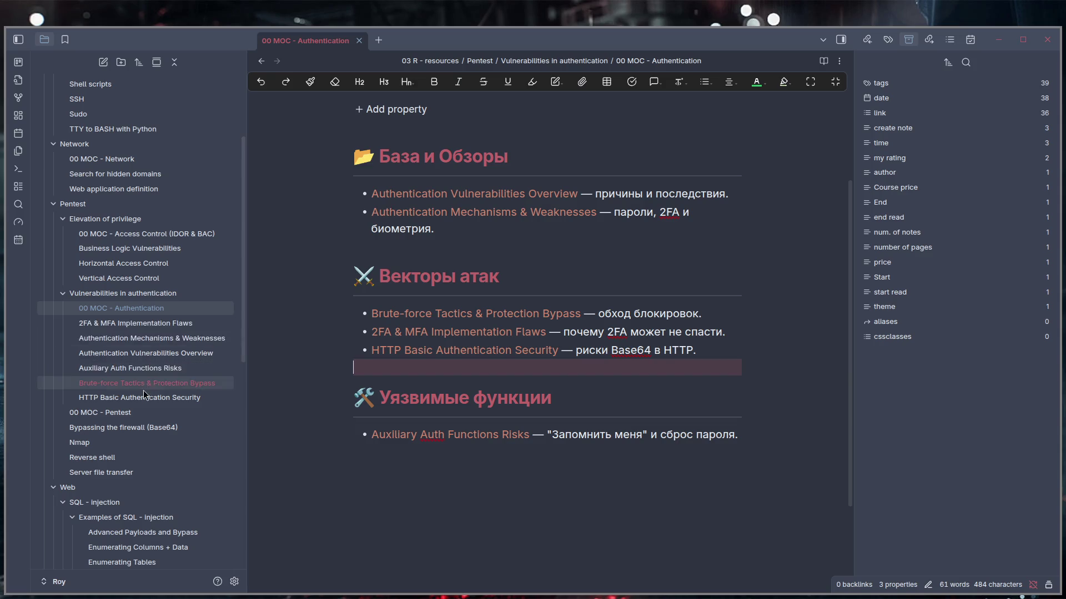
- Set the Appearance zoom level to 120% and make the file sidebar narrower
click(233, 581)
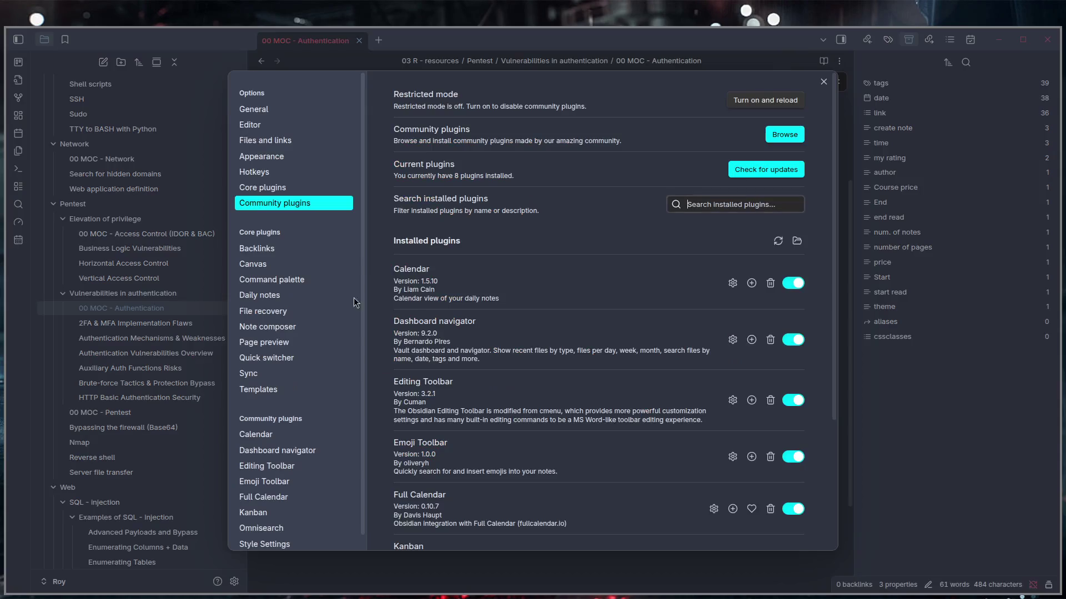
click(269, 157)
scroll(628, 268, down, 3)
drag(776, 373, 784, 373)
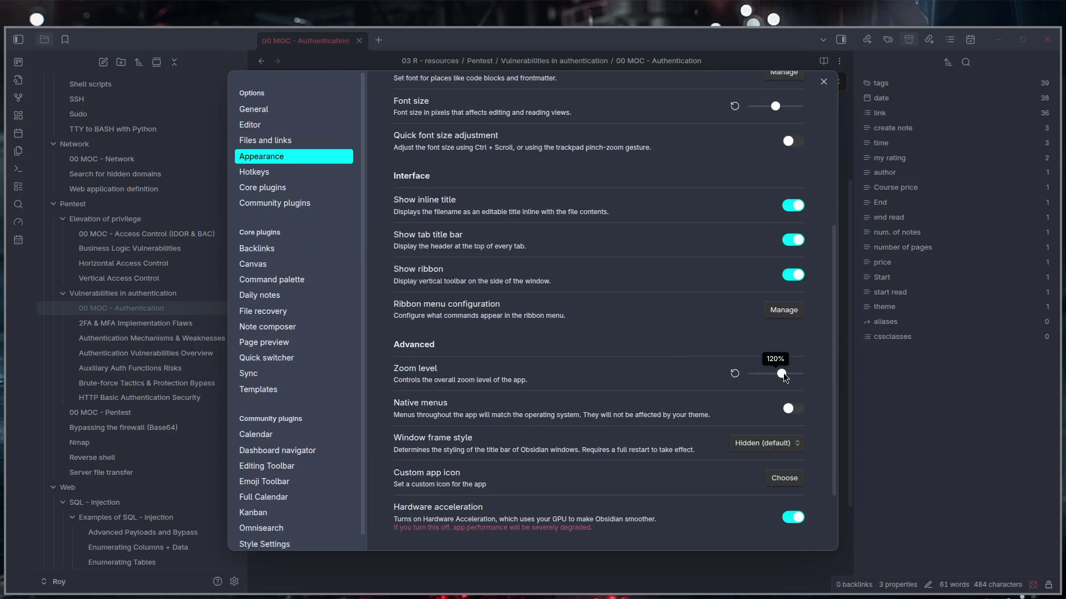
click(882, 83)
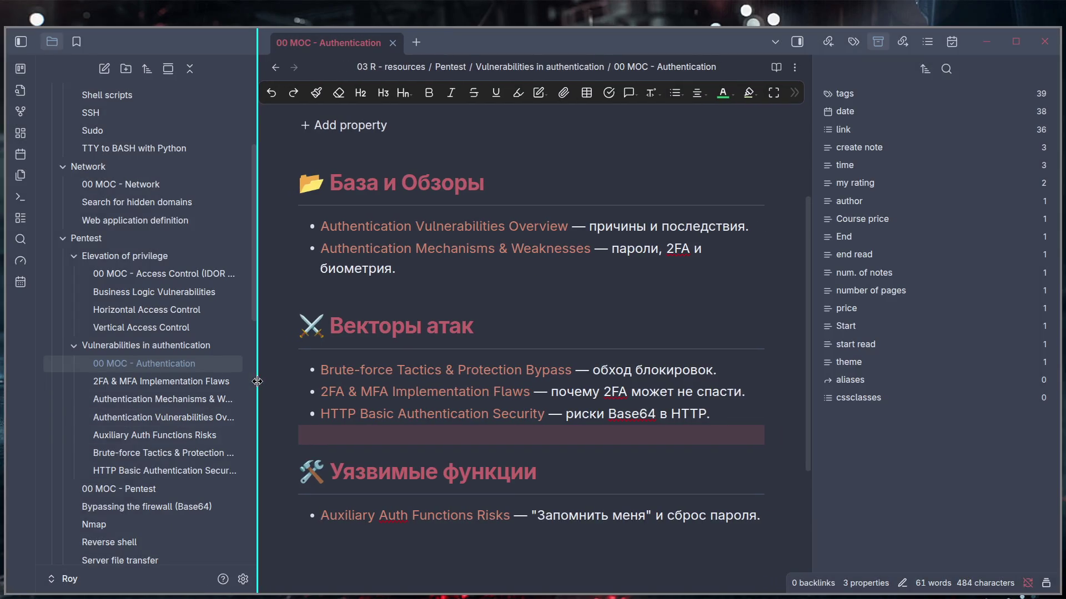
drag(293, 382, 245, 383)
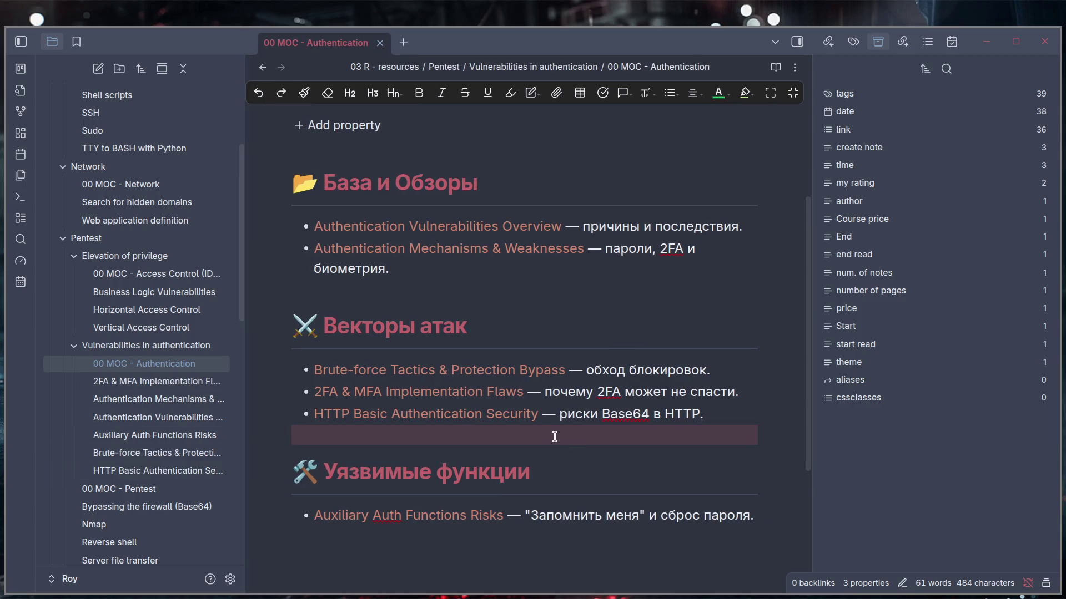
scroll(119, 392, up, 3)
scroll(119, 392, down, 4)
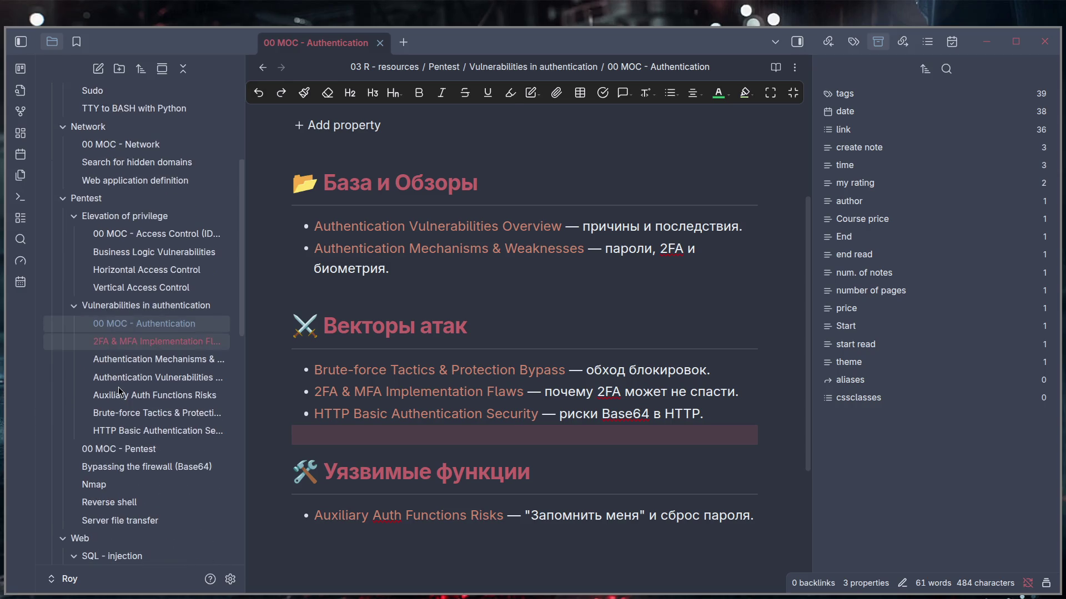
scroll(133, 374, down, 2)
scroll(151, 357, up, 2)
scroll(152, 356, up, 2)
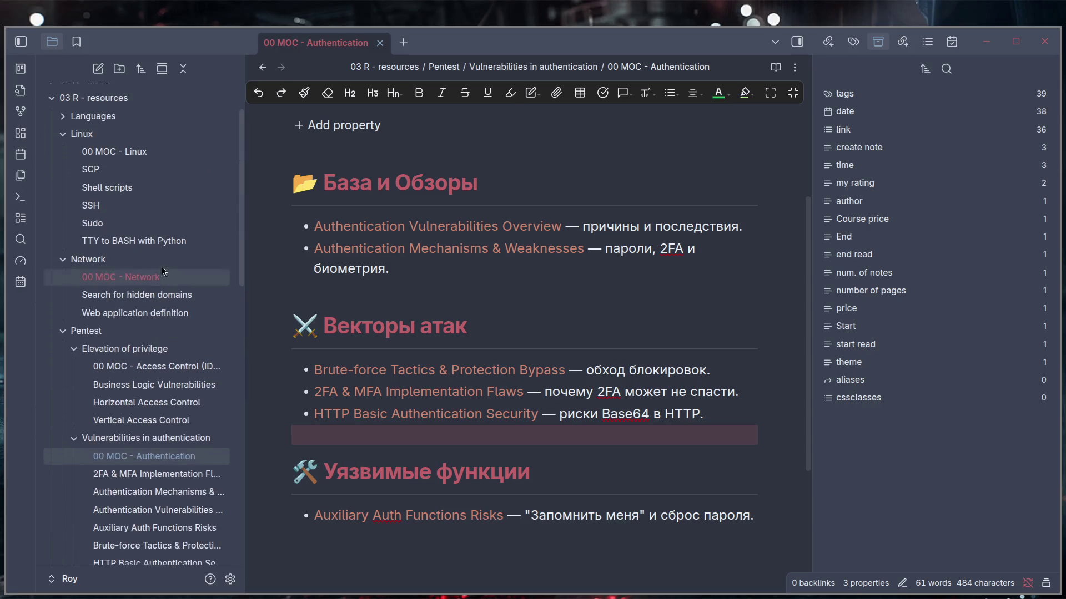
click(20, 110)
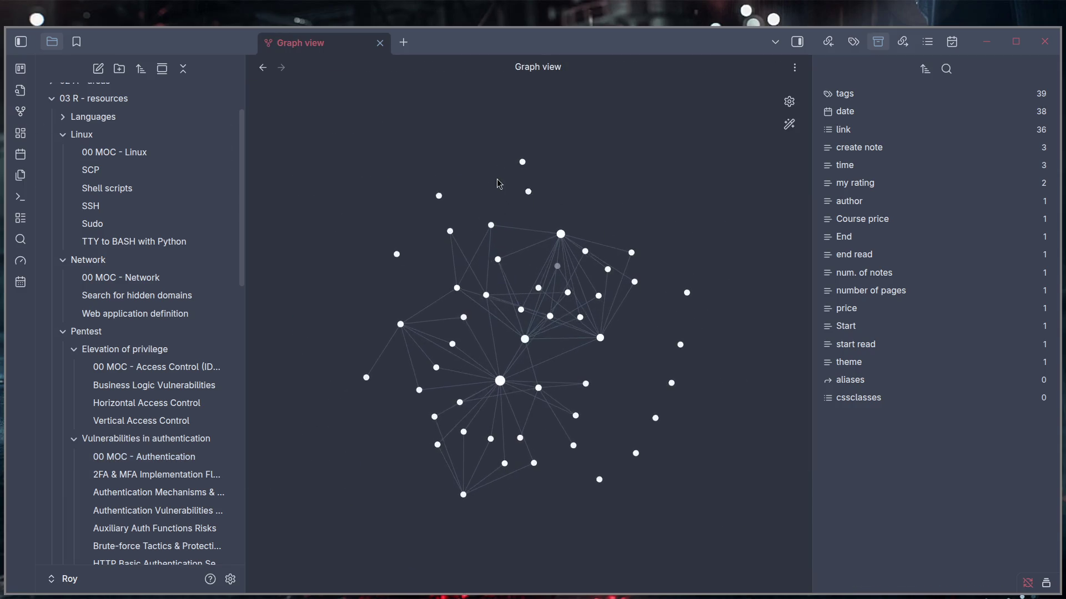
scroll(516, 343, down, 3)
scroll(520, 333, down, 2)
scroll(520, 334, down, 3)
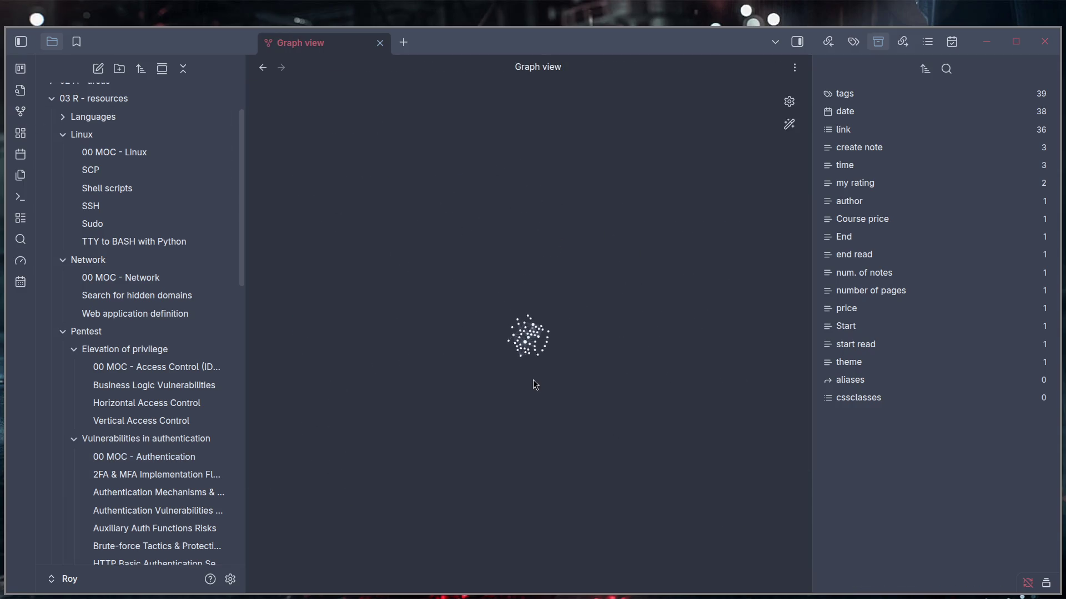
scroll(534, 350, up, 2)
scroll(534, 350, up, 3)
scroll(516, 363, up, 3)
scroll(498, 372, down, 2)
scroll(498, 372, down, 3)
scroll(522, 345, up, 3)
scroll(517, 354, up, 3)
scroll(513, 360, down, 3)
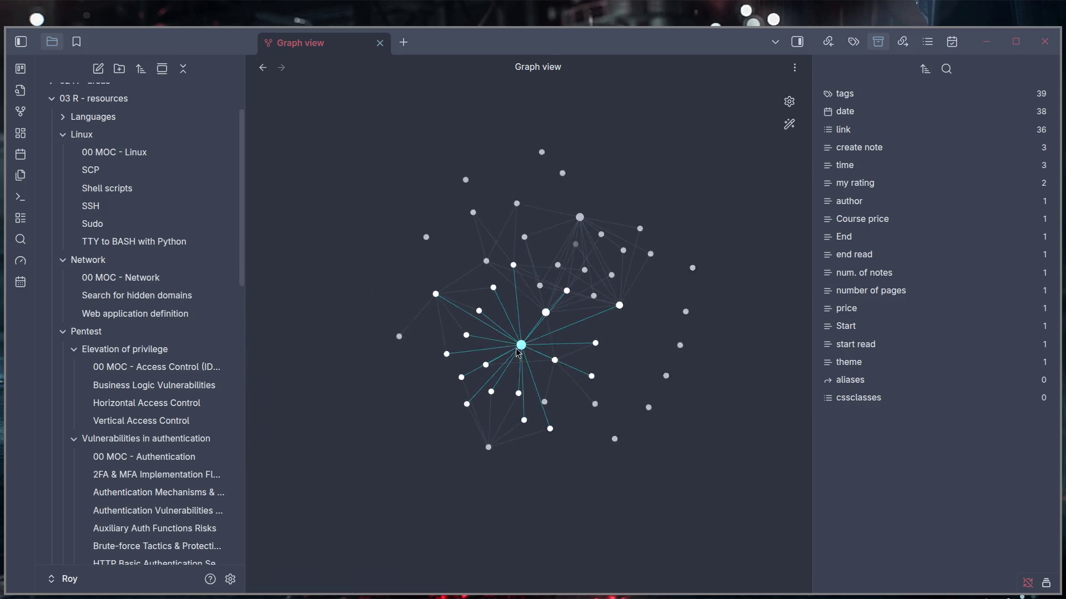
- Drag a hub node around the graph to inspect its connections, then return to the MOC note
mouse_move(522, 348)
mouse_down()
mouse_move(317, 398)
mouse_move(462, 269)
mouse_up()
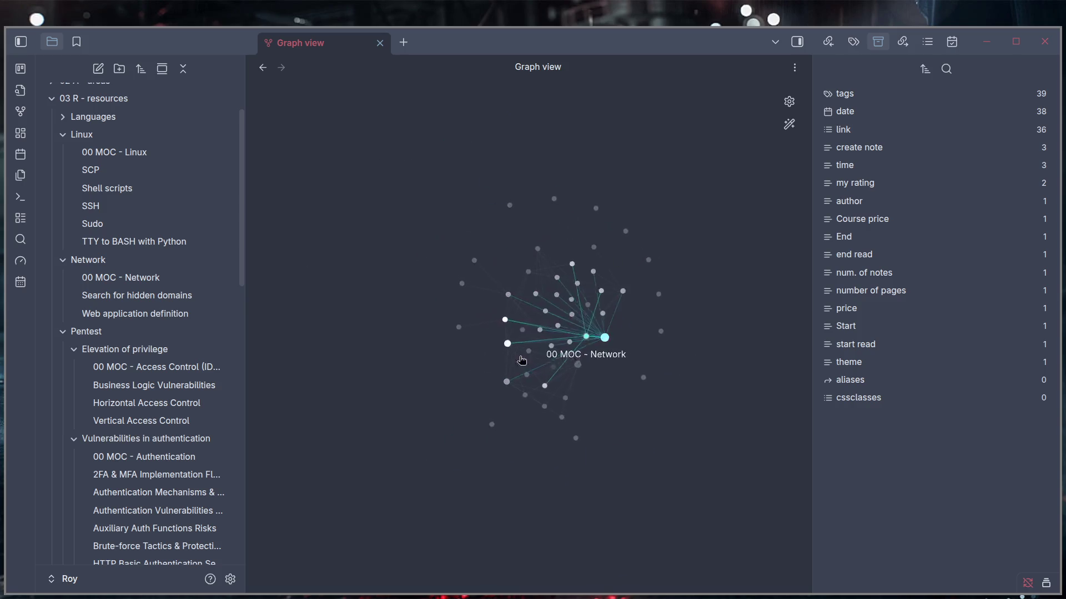
drag(575, 338, 666, 502)
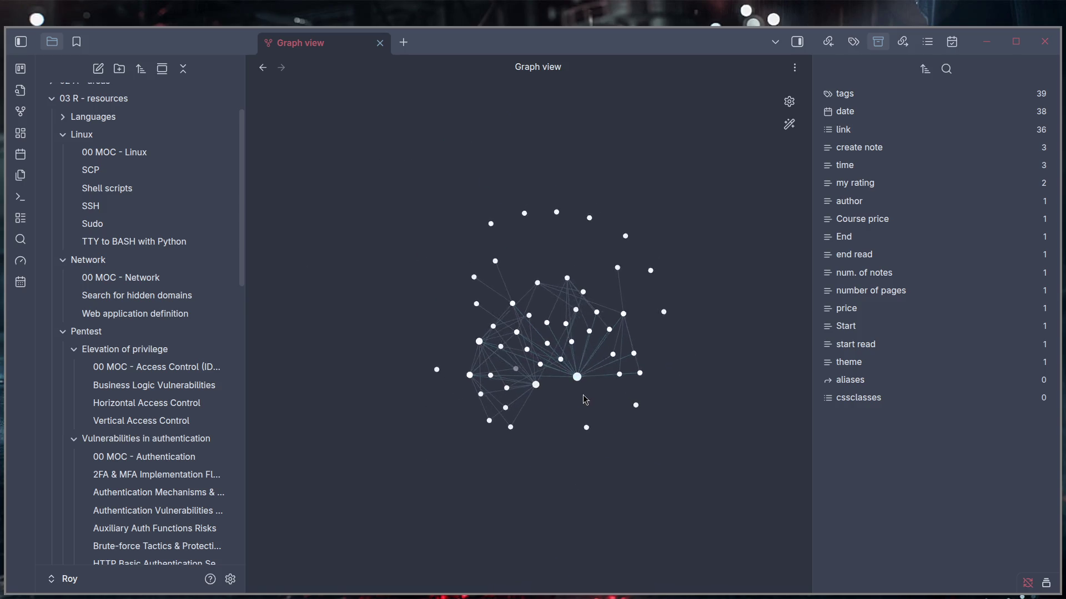
mouse_move(566, 367)
mouse_down()
mouse_move(331, 469)
mouse_move(399, 209)
mouse_up()
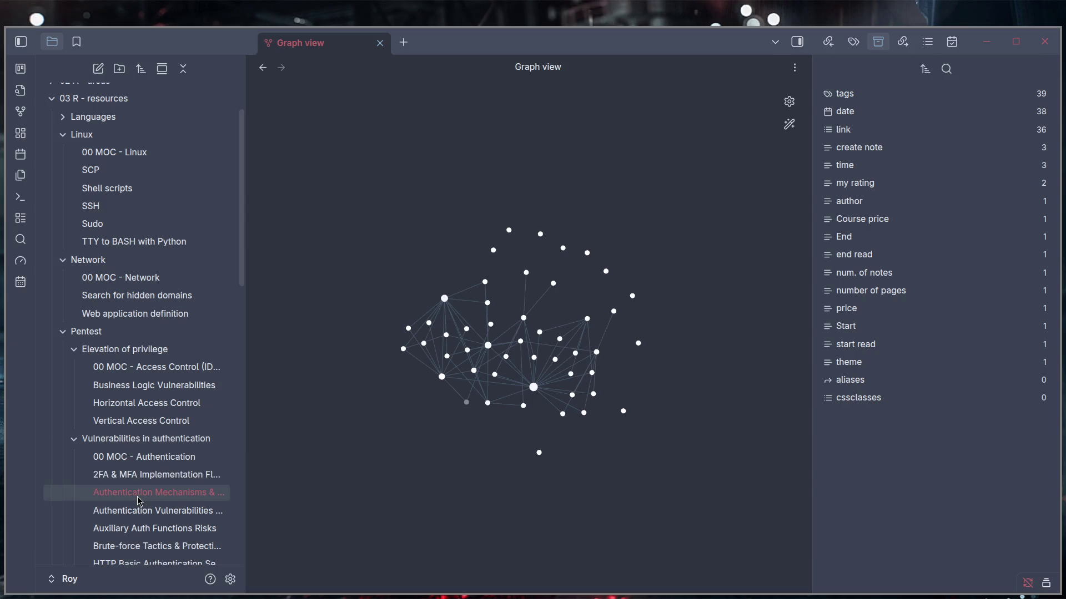
scroll(143, 491, down, 5)
click(144, 250)
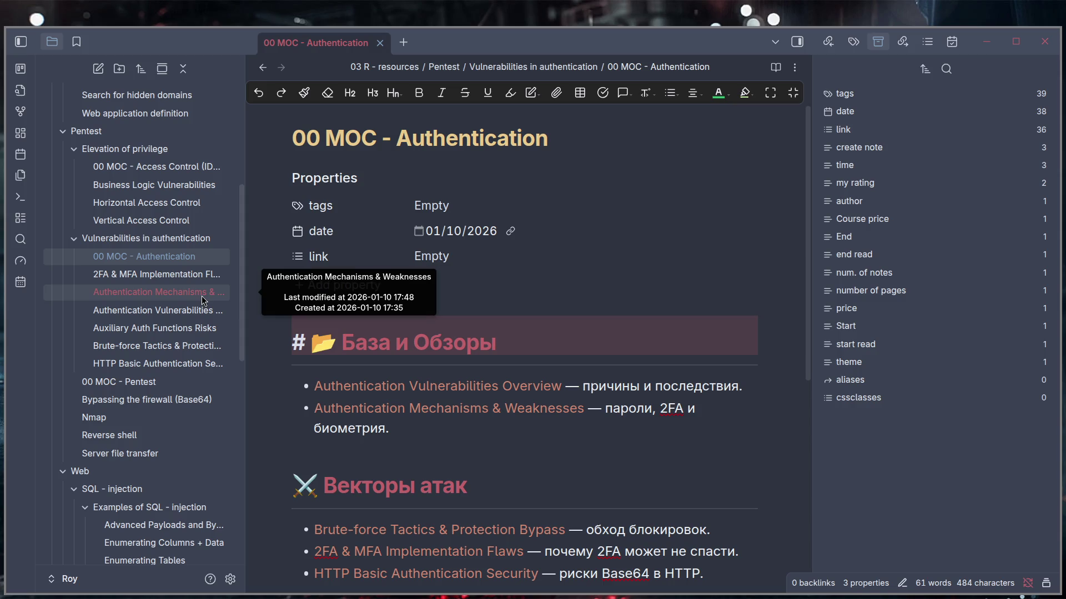
scroll(466, 421, down, 2)
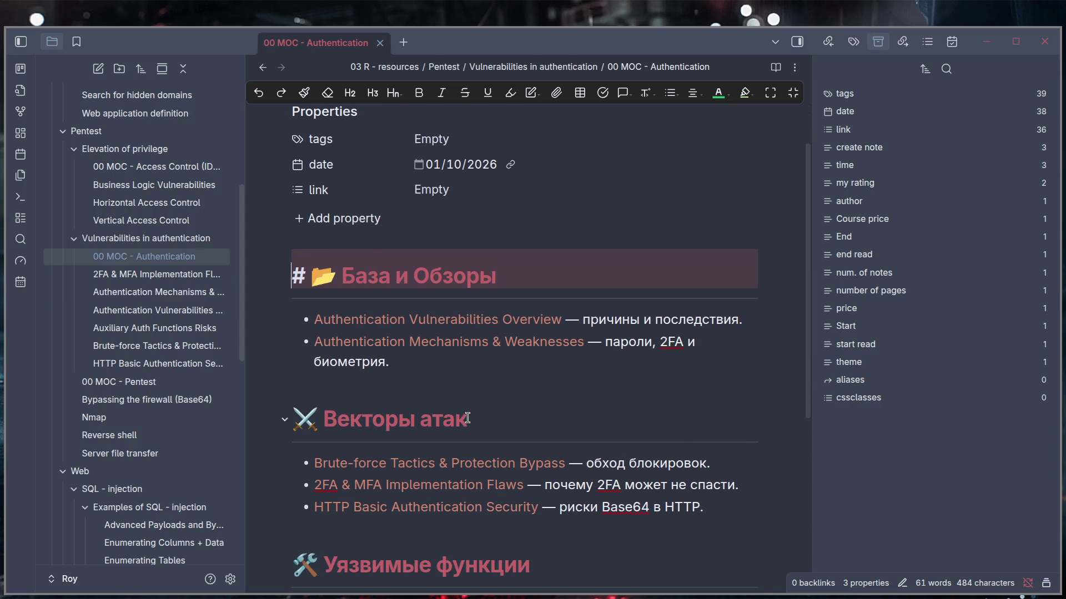
- Place the caret on the empty line below the База и Обзоры section
click(459, 378)
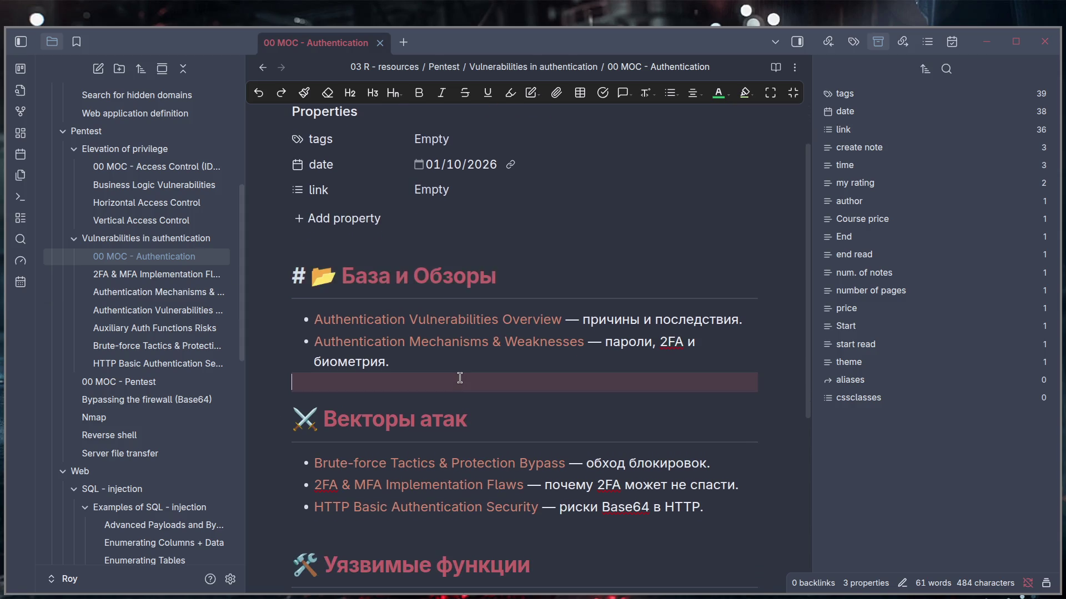
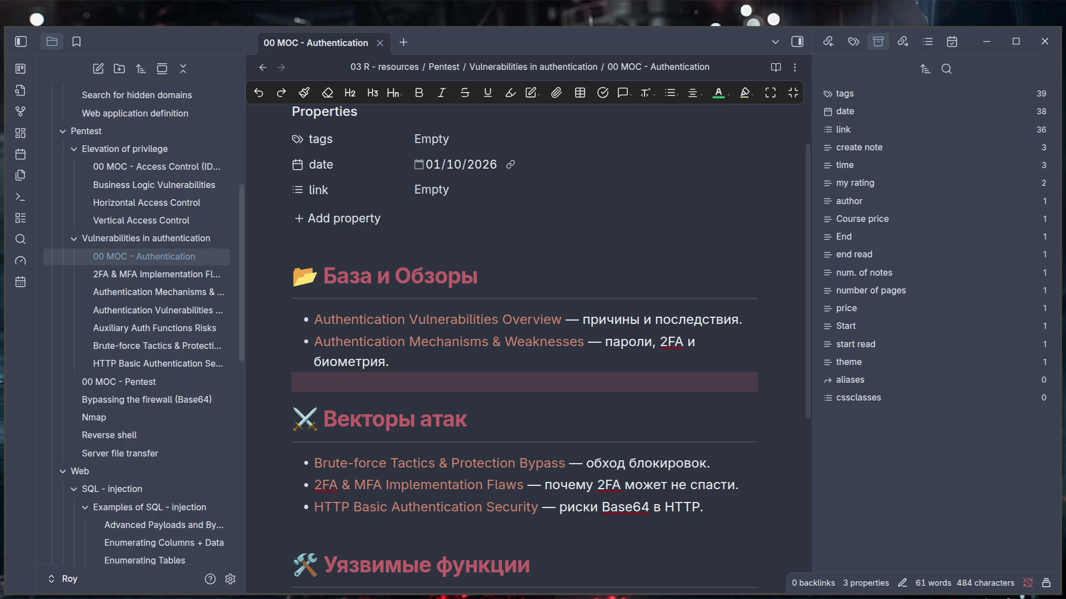
- Leave the 00 MOC - Authentication note and switch to the Gemini chat with the drafted outline
click(447, 385)
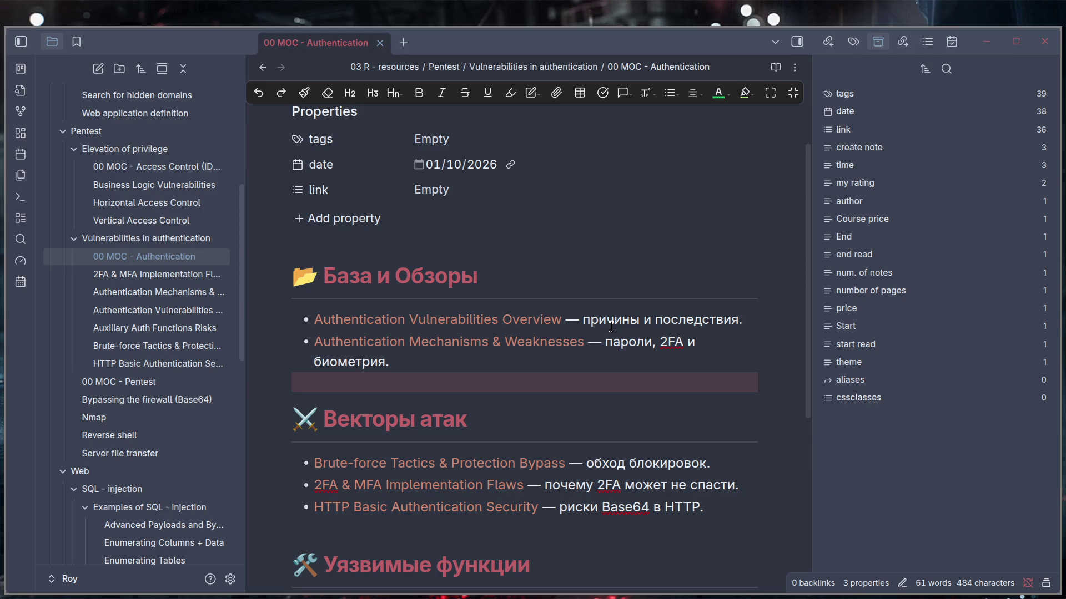
key(alt+Tab)
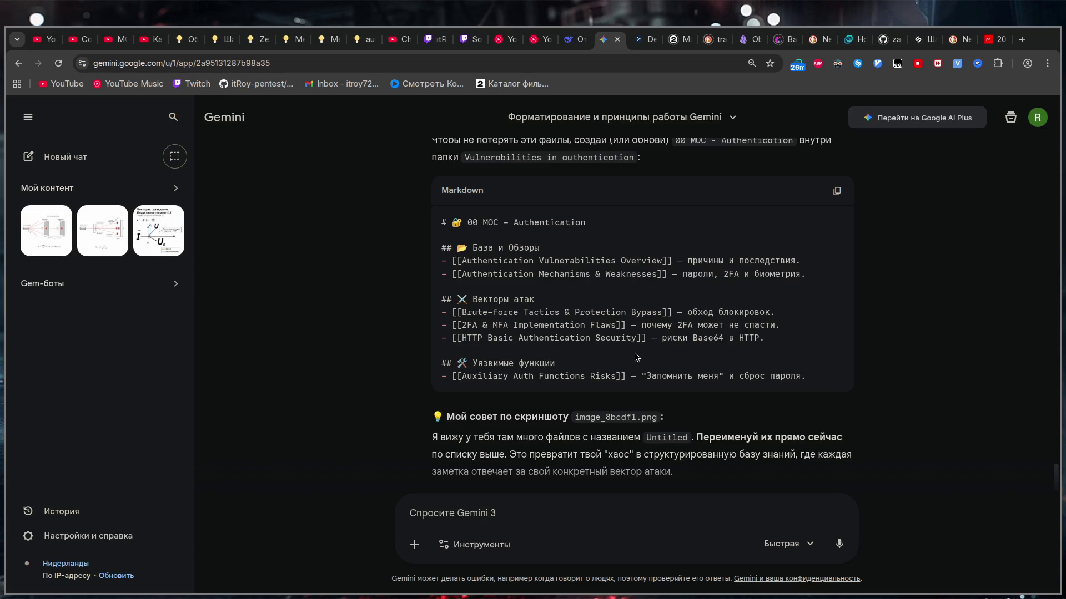
scroll(597, 340, up, 1)
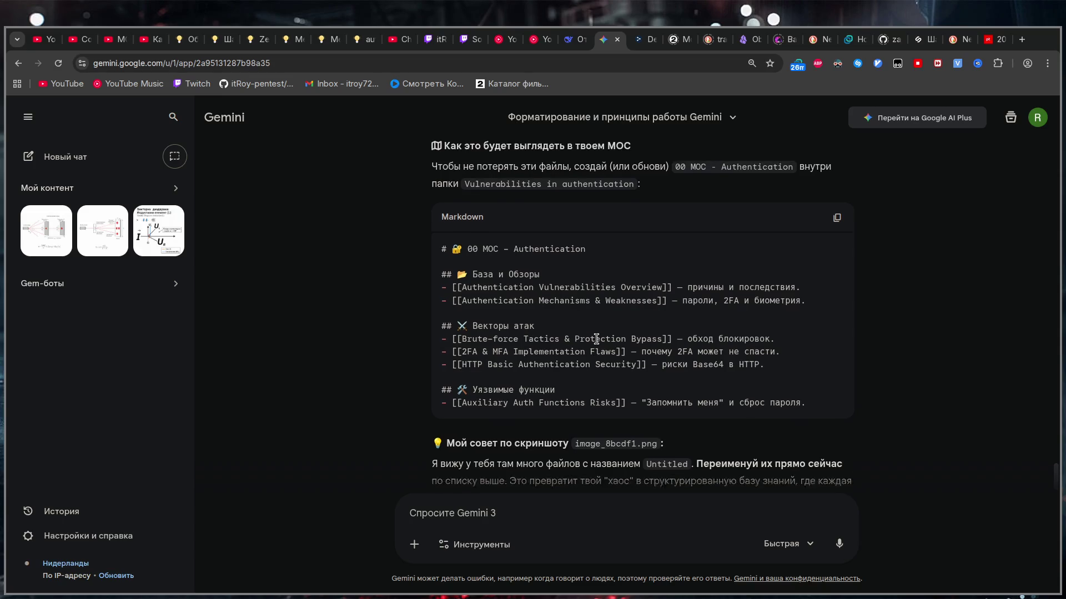
scroll(596, 339, up, 2)
scroll(596, 340, down, 4)
scroll(595, 339, up, 1)
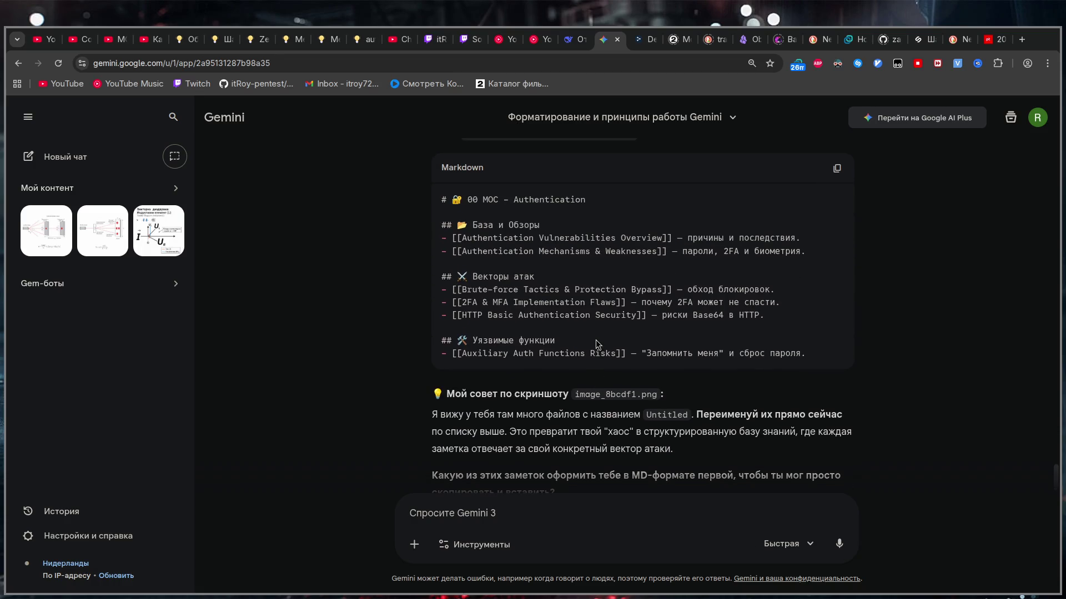
- Return from Gemini's drafted outline to the Obsidian notes
key(alt+Tab)
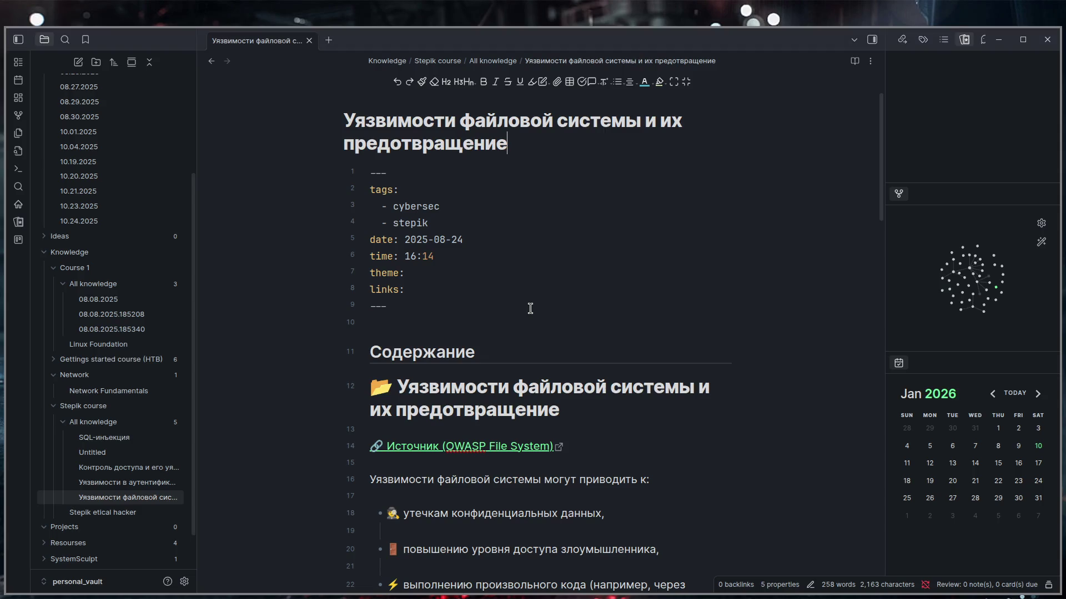
scroll(502, 389, down, 1)
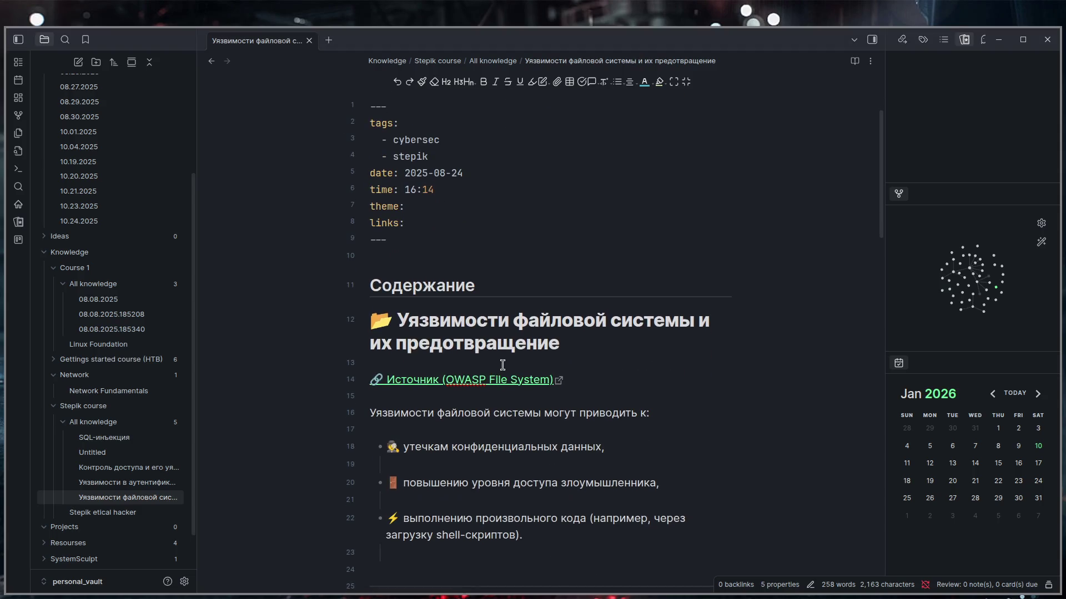
- Bring back the vault window and open the 00 MOC - Pentest hub note
key(alt+Tab)
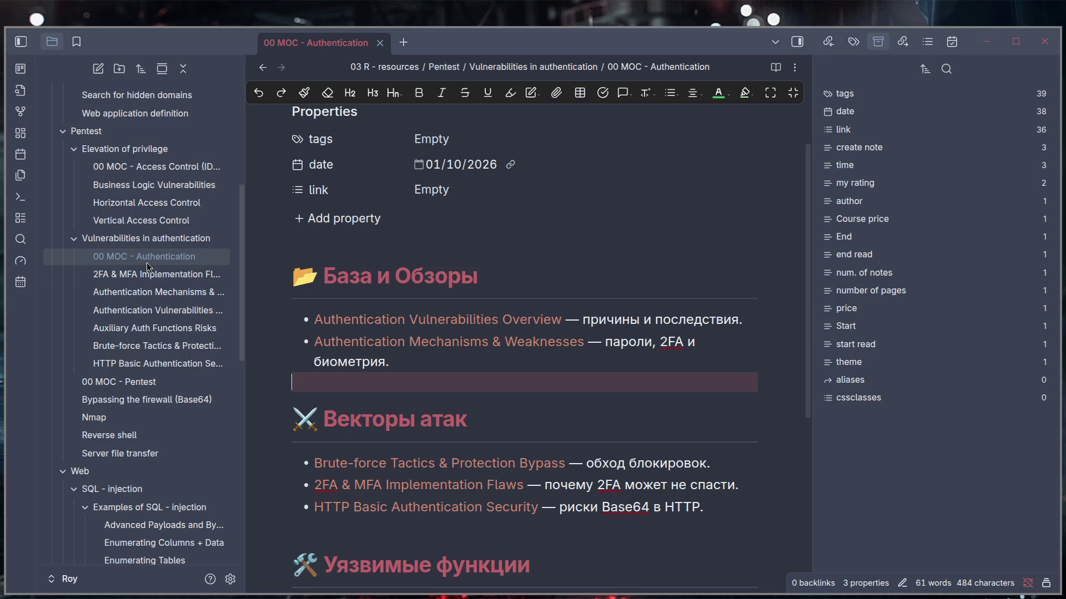
scroll(384, 338, up, 1)
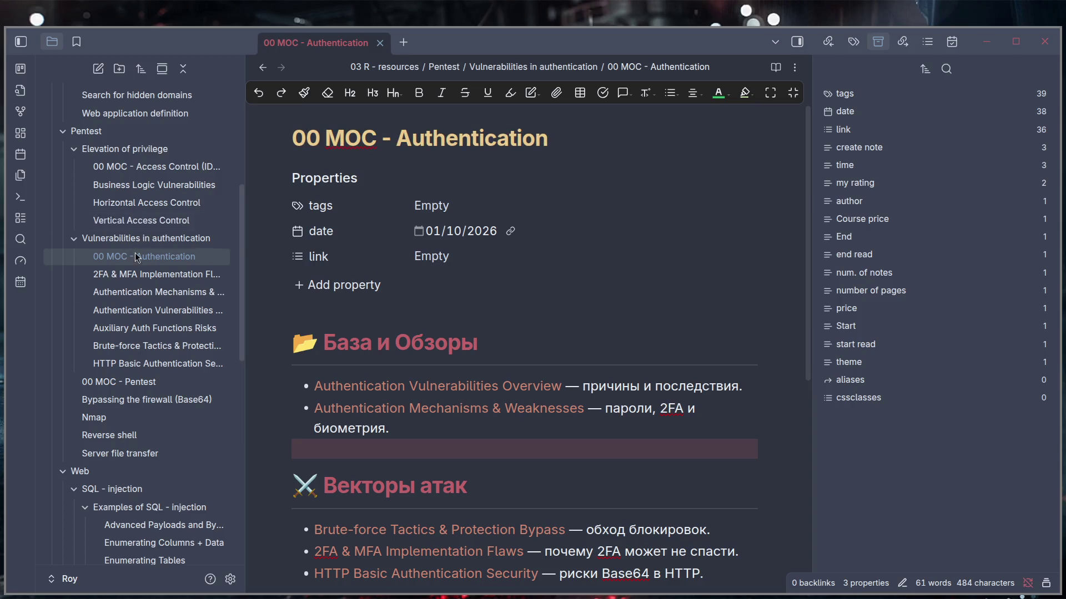
click(120, 382)
scroll(445, 366, down, 3)
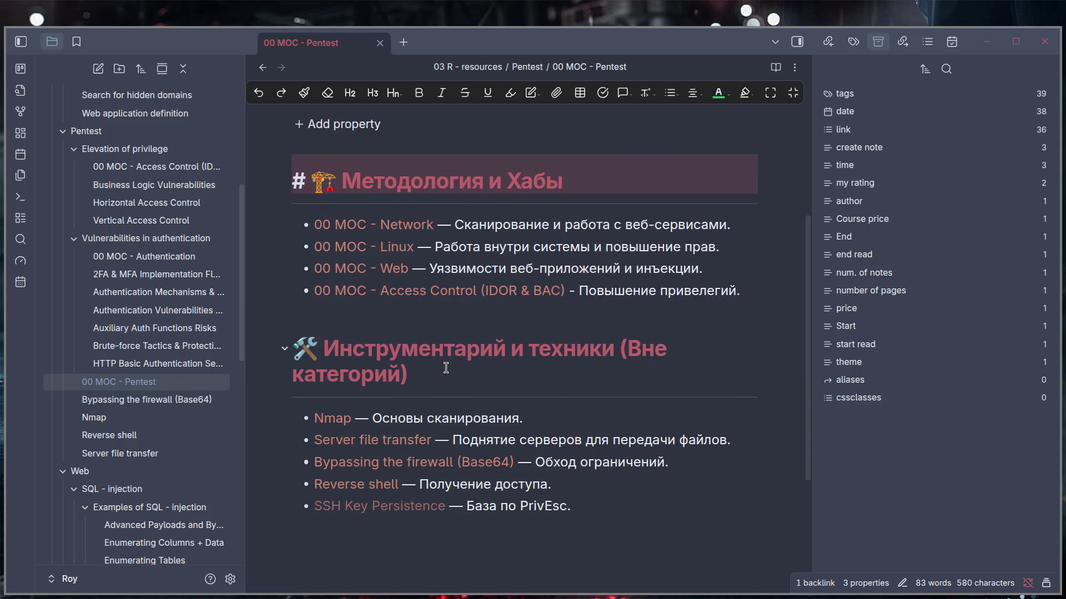
- Add a Methodology bullet linking [[00 MOC - Authentication]] with a short description
click(409, 311)
text(-)
text( [[00 MOC - Authentication)
key(Return)
key(Down)
key(Up)
text(- )
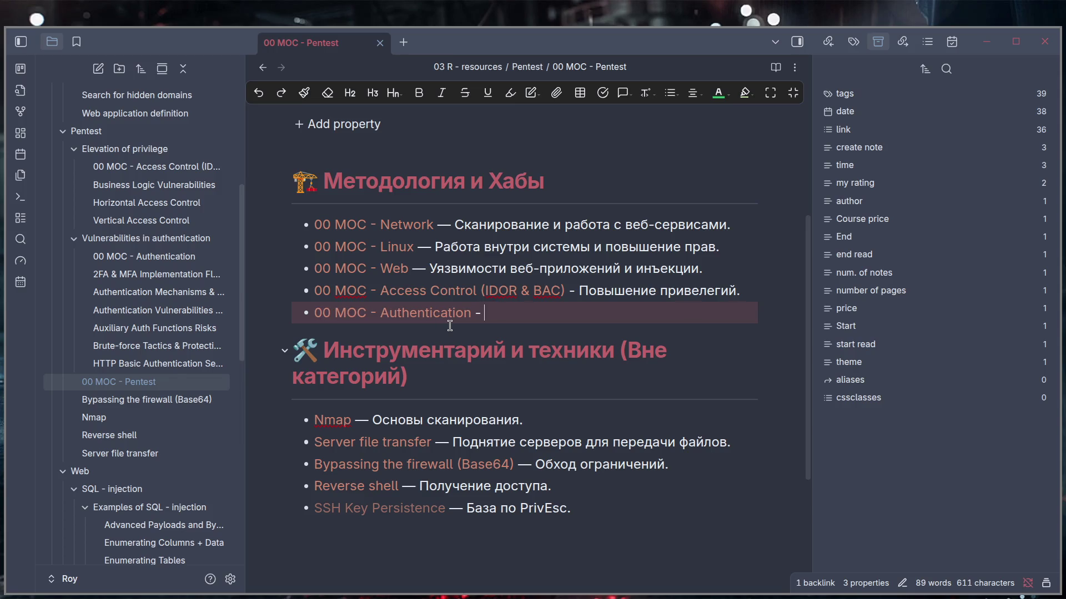
text(Уязвимости аунтификаций)
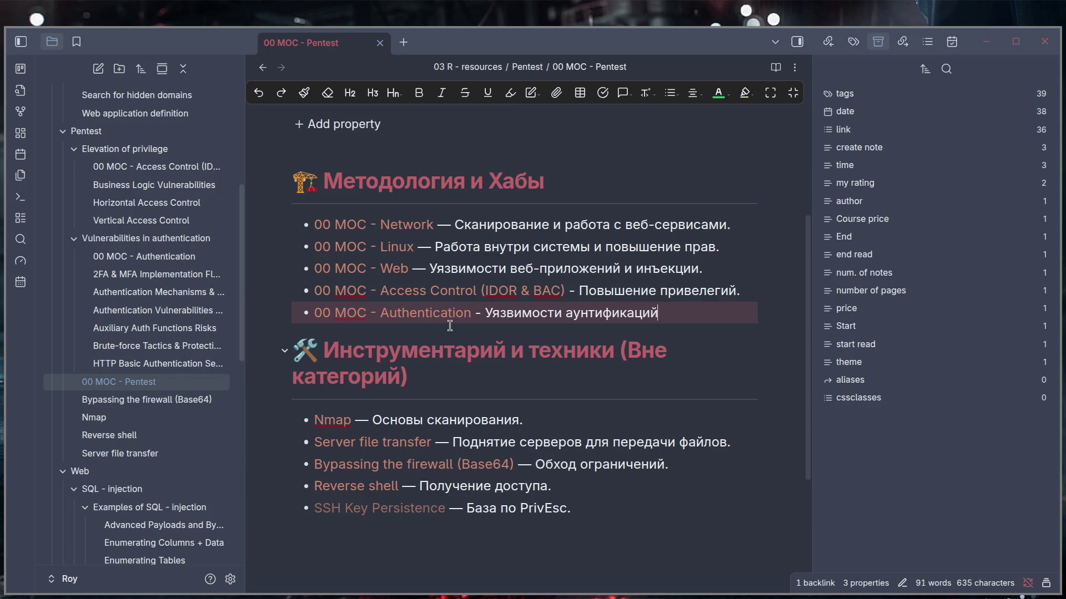
text(.)
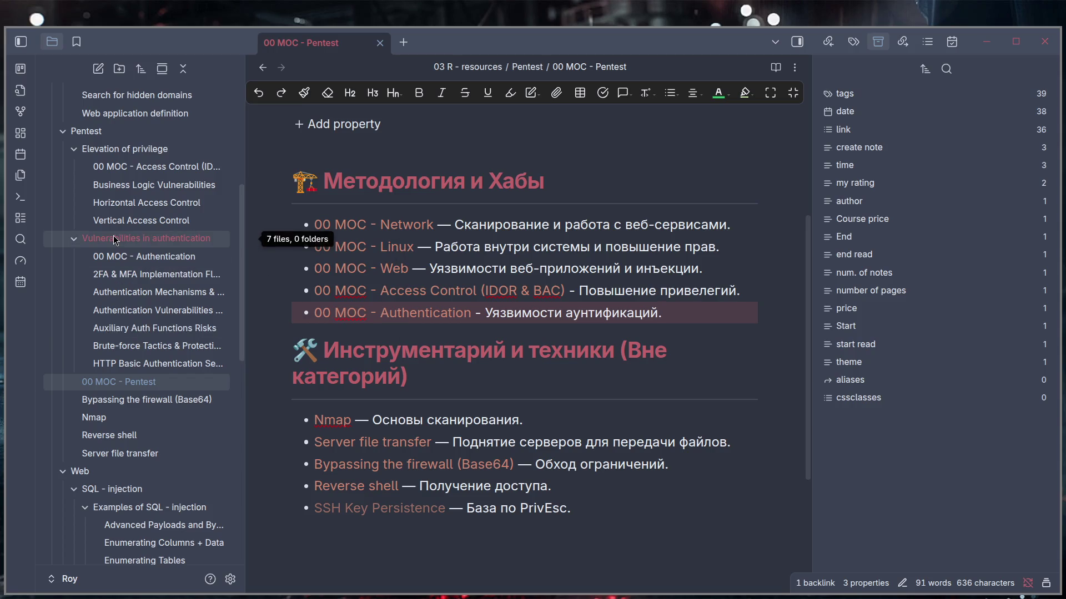
- Start a second wiki-link bullet below it, discard it, and open the vault graph view
click(114, 236)
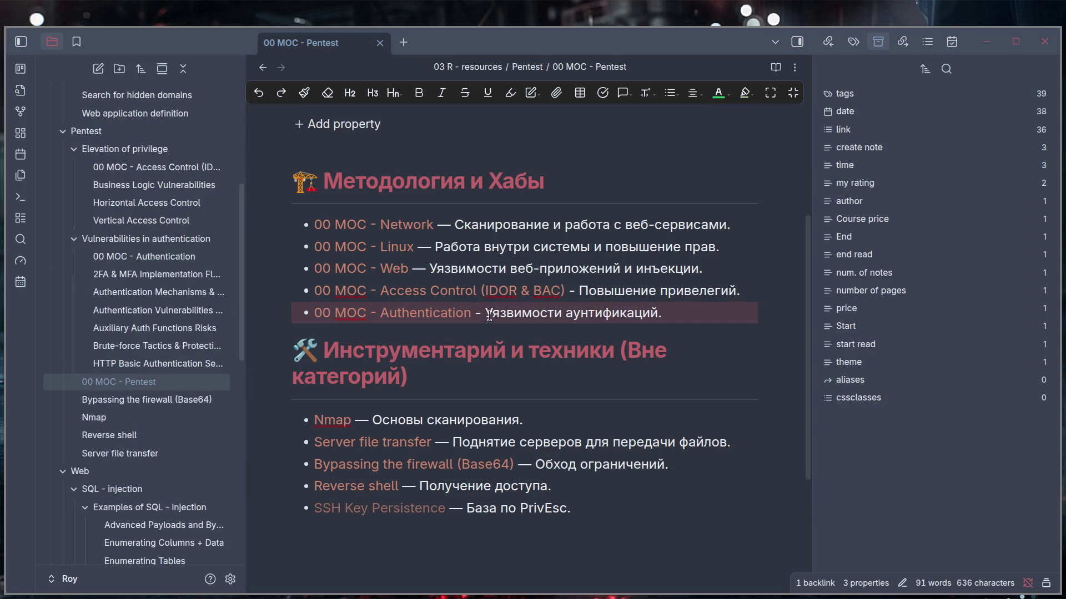
click(706, 322)
key(Return)
text(-)
key(BackSpace)
text([[Vuln)
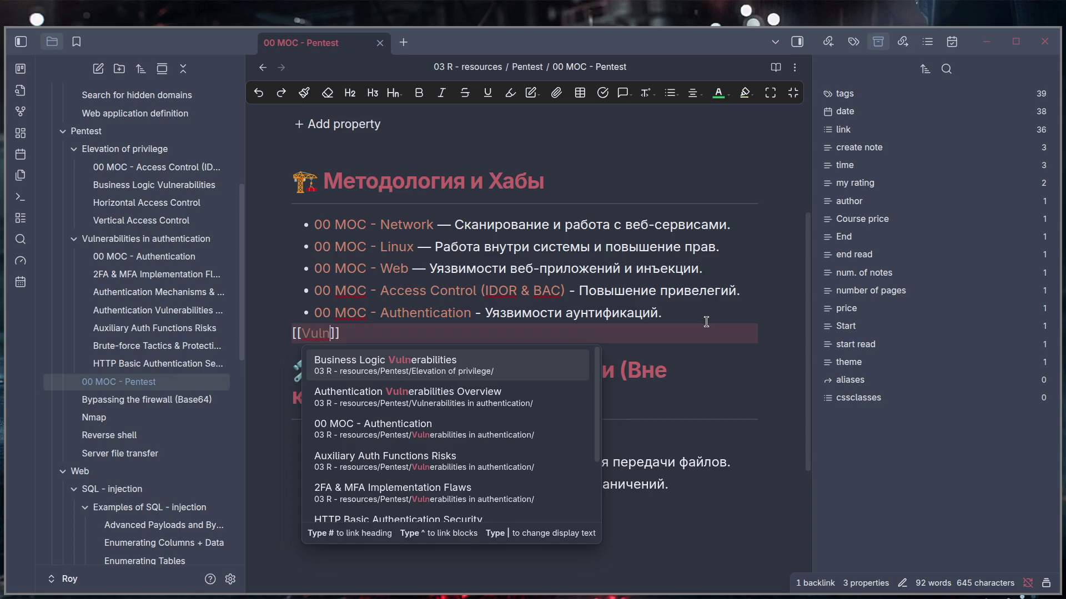
text(er)
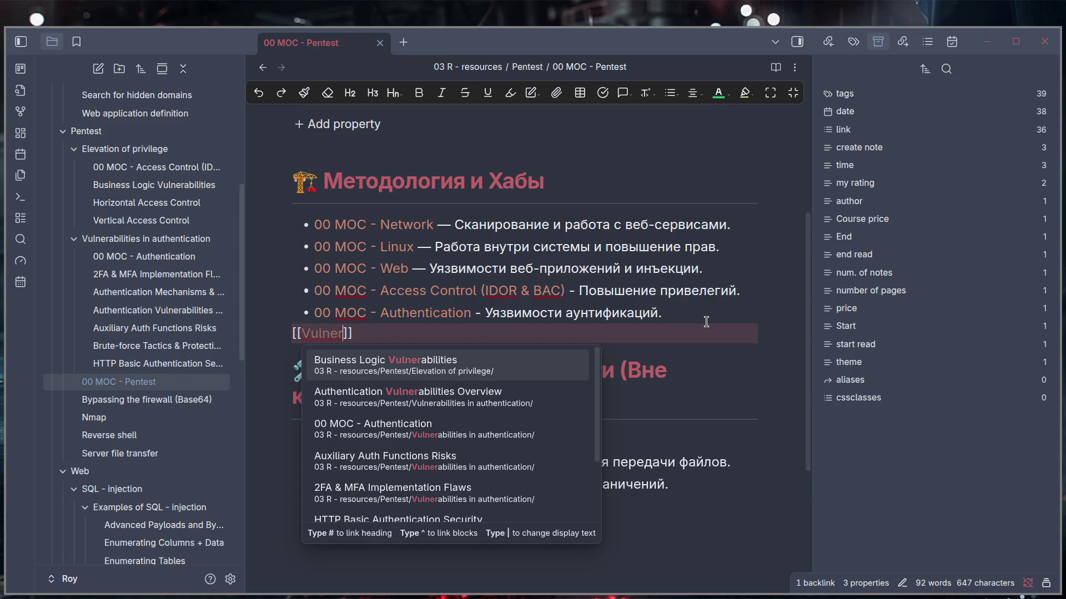
key(Down)
key(Down)
key(Down)
key(Down)
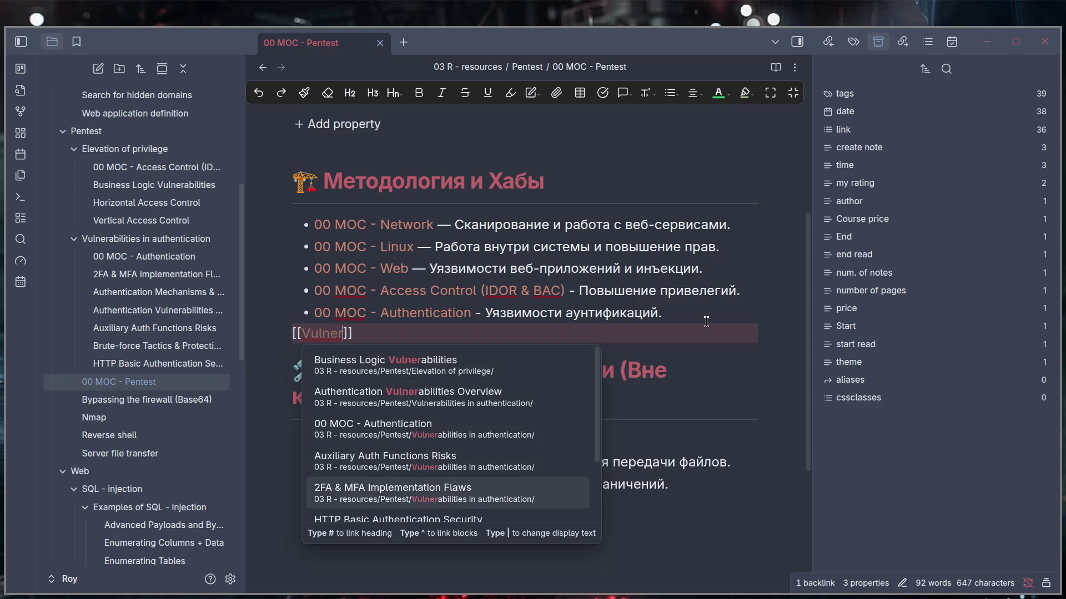
key(Down)
key(Escape)
drag(385, 337, 254, 334)
key(BackSpace)
key(BackSpace)
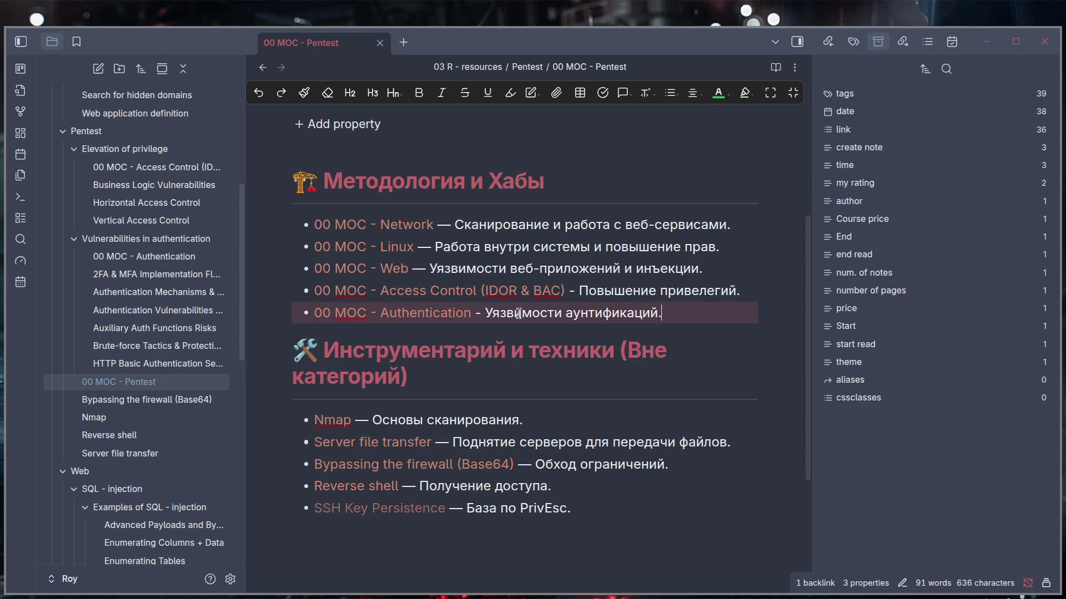
key(Return)
click(21, 111)
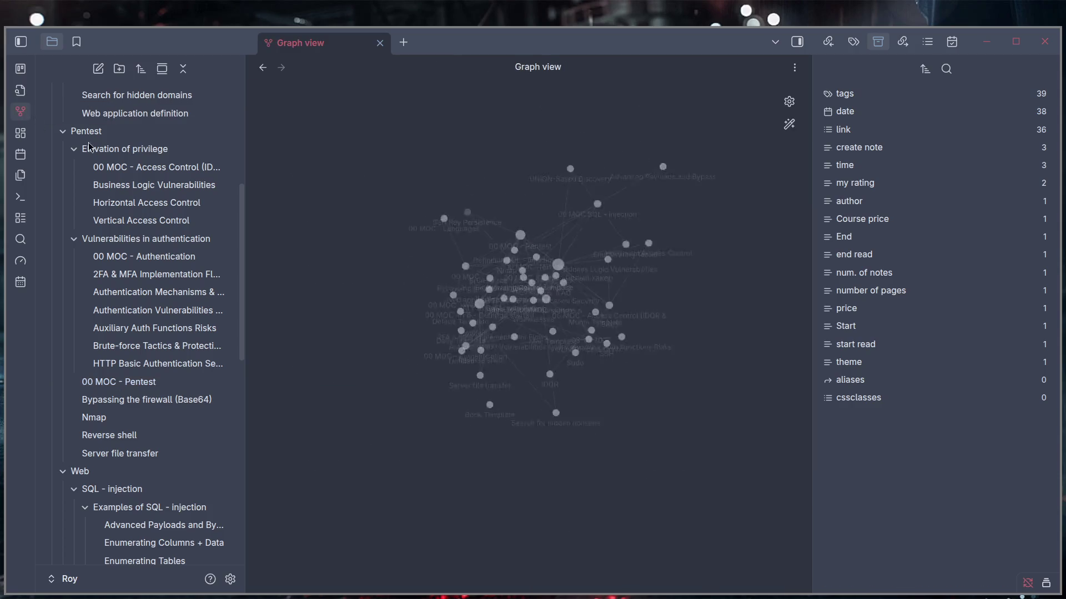
scroll(530, 341, up, 3)
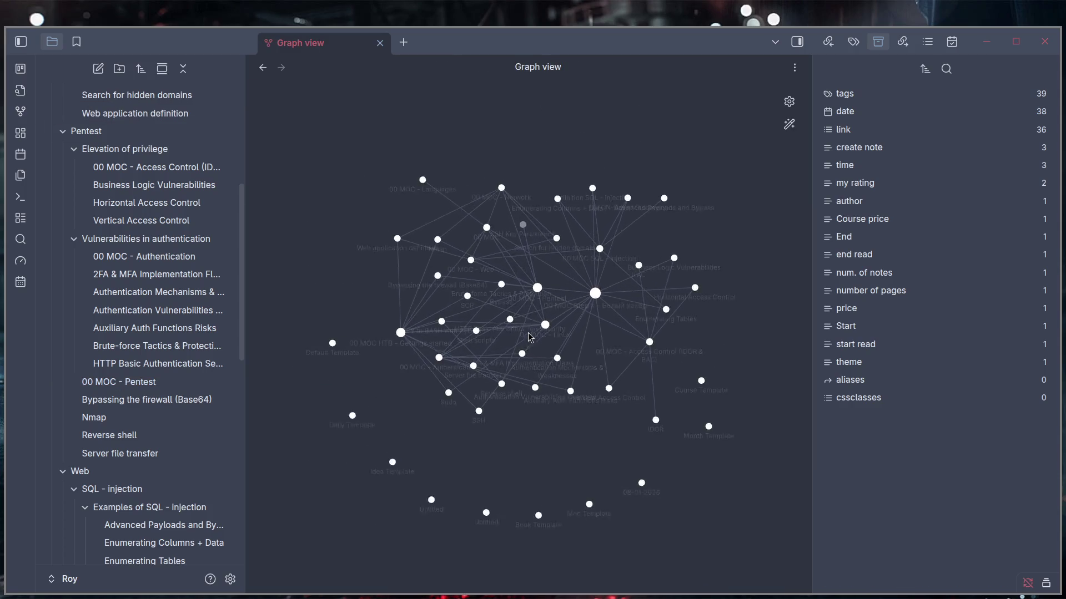
scroll(530, 325, down, 5)
scroll(529, 321, down, 5)
scroll(533, 345, down, 3)
scroll(527, 342, up, 3)
scroll(527, 342, up, 4)
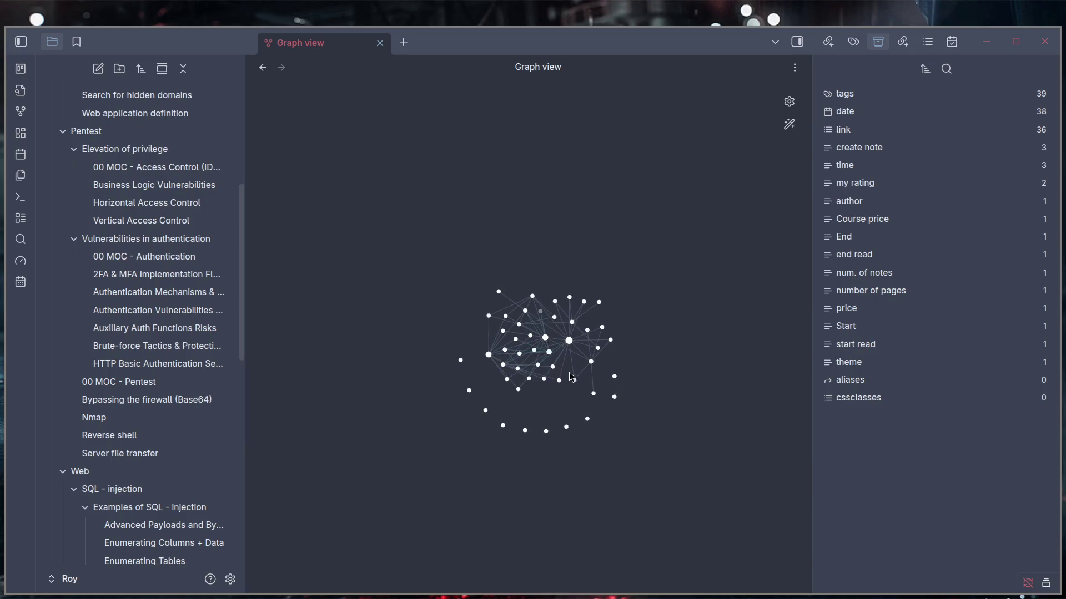
- Pan the graph and drag the 00 MOC - Pentest node around to see its connections
drag(527, 342, 493, 330)
scroll(493, 330, up, 3)
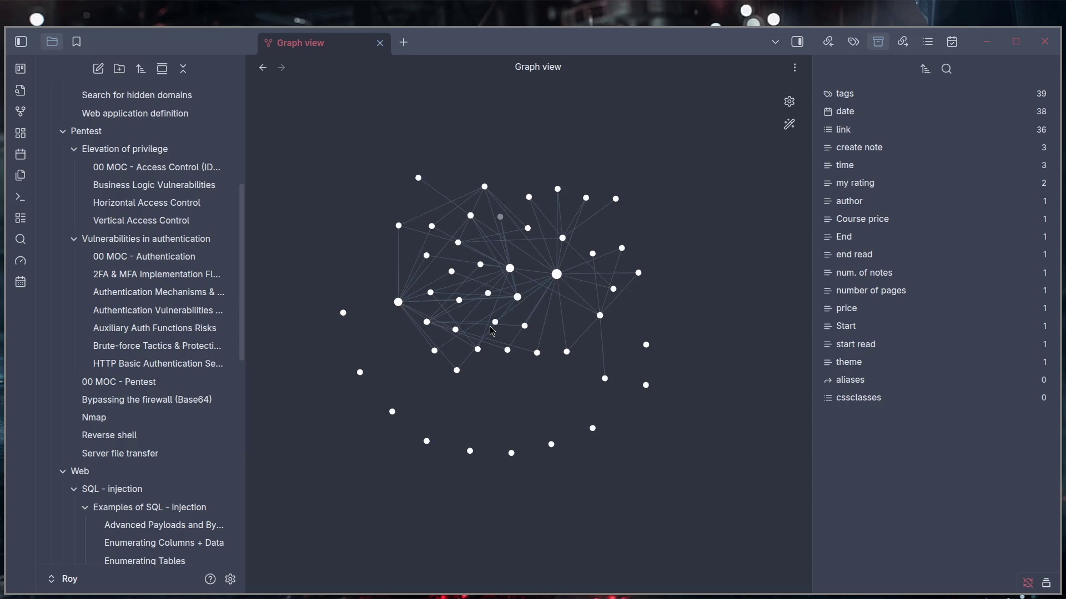
drag(559, 275, 536, 364)
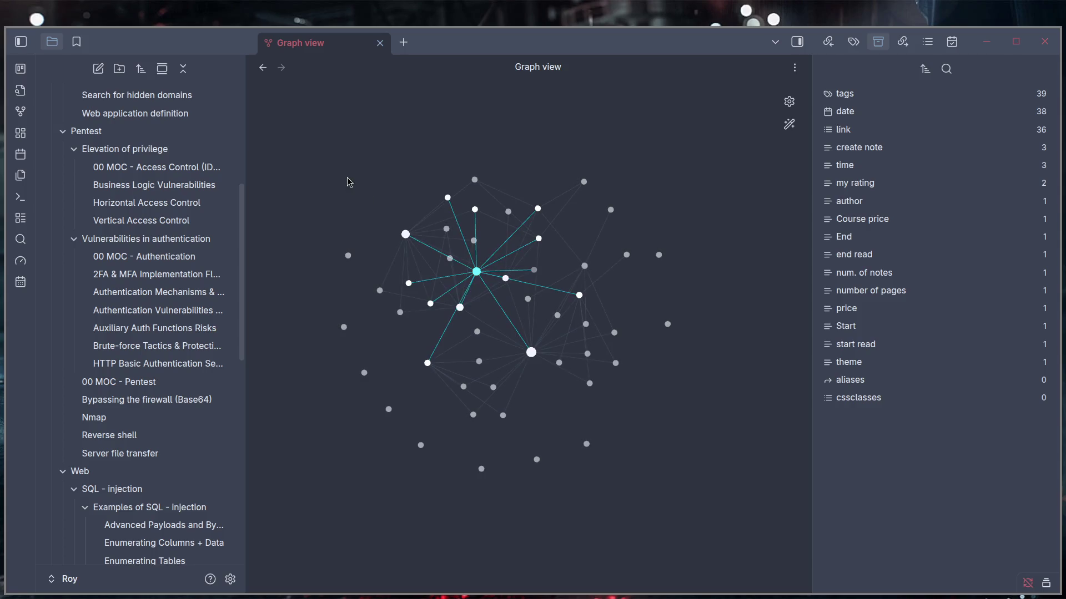
mouse_move(475, 273)
mouse_down()
mouse_move(744, 278)
mouse_move(365, 337)
mouse_up()
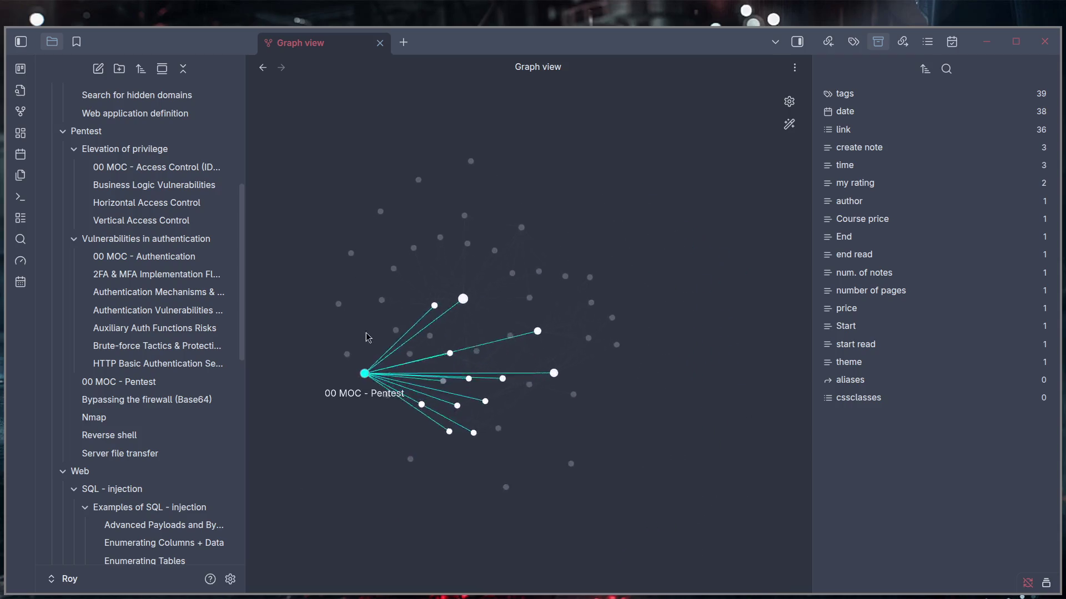
mouse_move(365, 337)
mouse_down()
mouse_move(493, 416)
mouse_move(550, 217)
mouse_move(391, 259)
mouse_up()
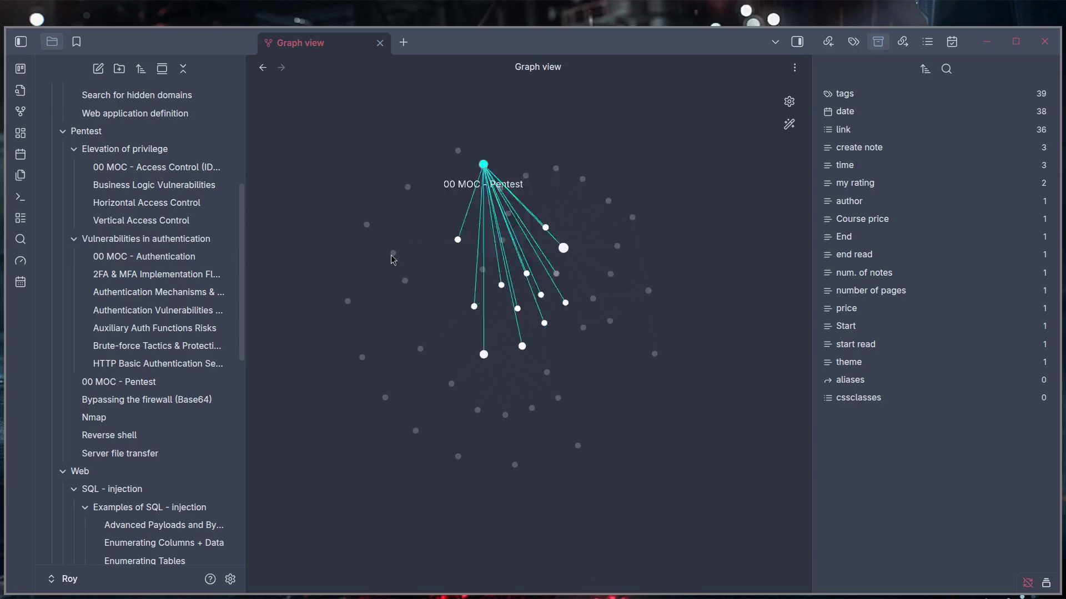
drag(391, 260, 377, 191)
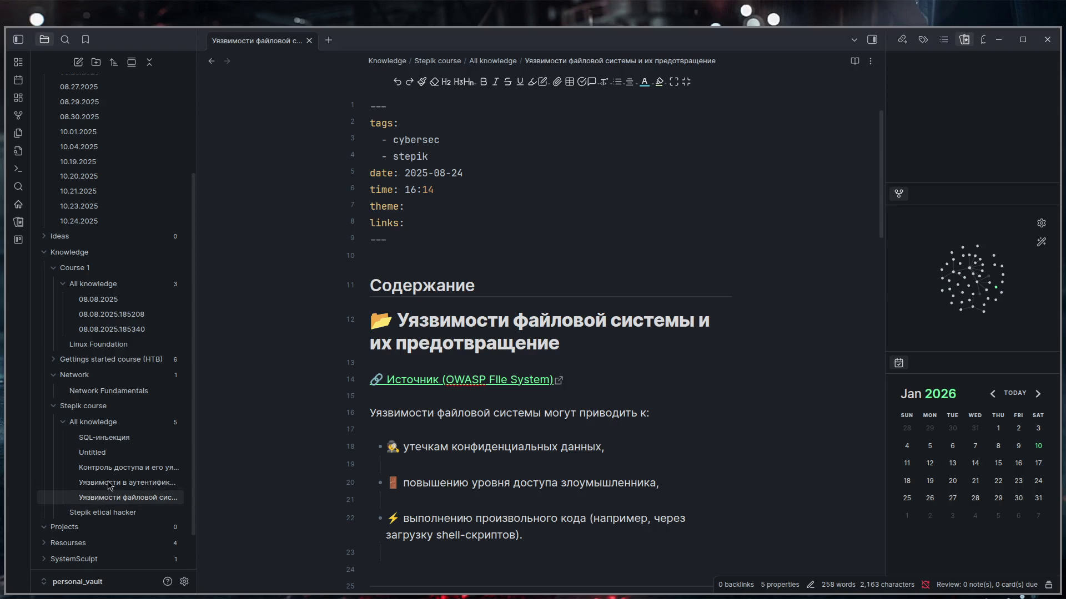
scroll(79, 468, up, 2)
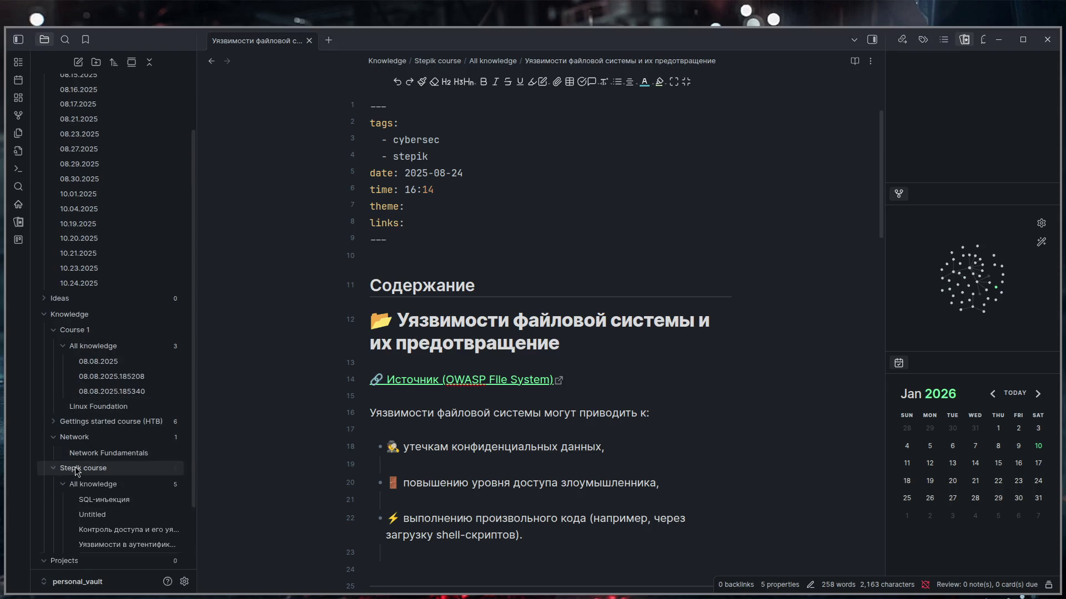
scroll(111, 452, down, 2)
scroll(540, 389, down, 1)
scroll(540, 388, down, 2)
scroll(539, 389, down, 3)
scroll(540, 389, down, 3)
scroll(537, 387, down, 3)
mouse_move(499, 340)
scroll(472, 335, up, 3)
scroll(473, 334, up, 3)
scroll(473, 334, up, 3)
scroll(400, 341, up, 2)
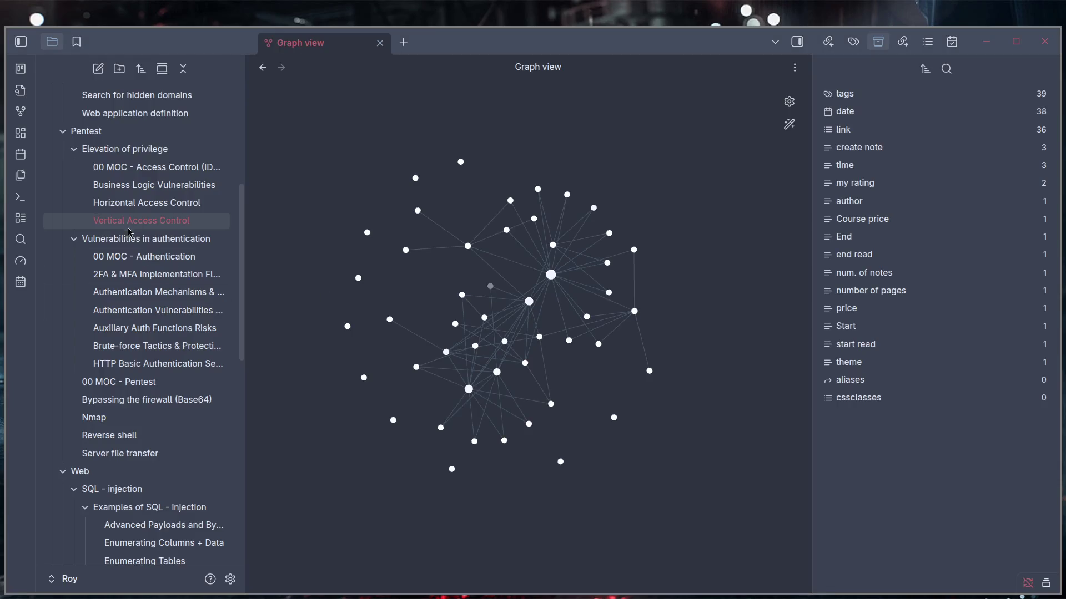
scroll(159, 333, up, 2)
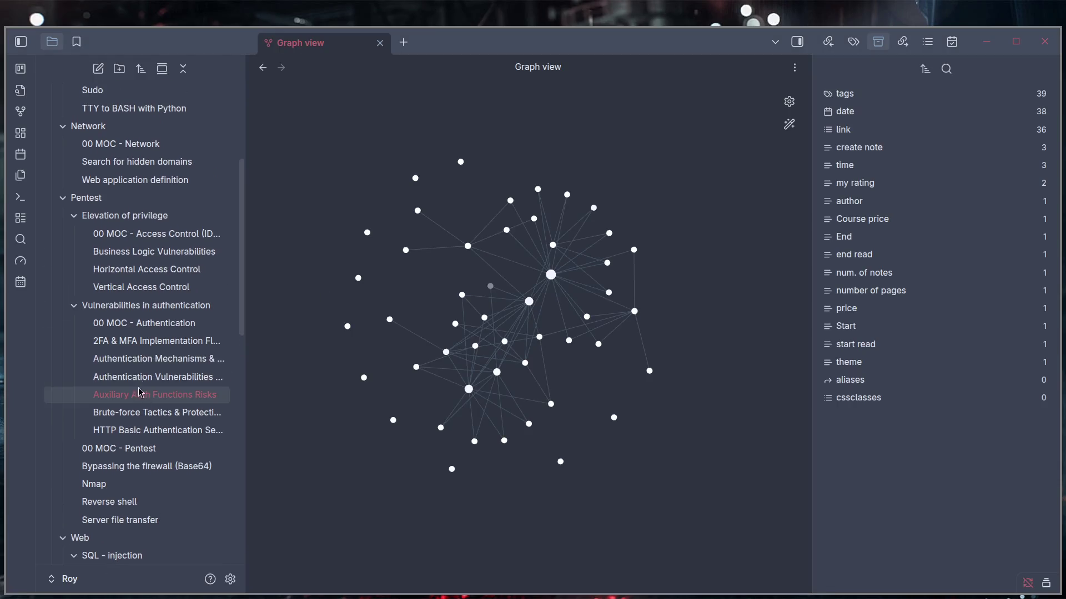
click(128, 357)
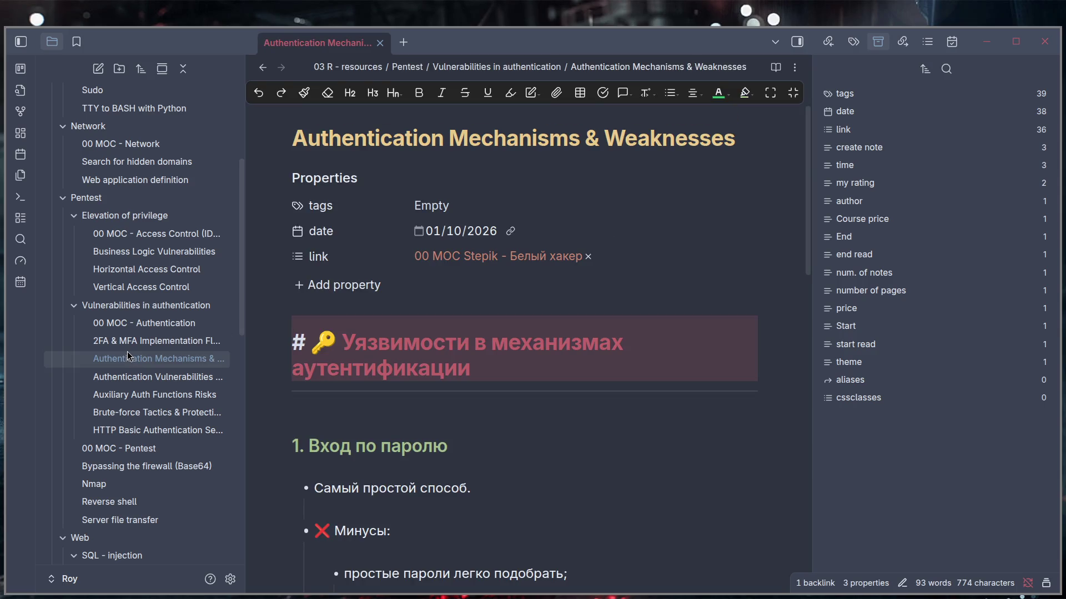
scroll(552, 369, down, 2)
scroll(550, 369, down, 4)
scroll(545, 369, down, 3)
scroll(464, 364, up, 4)
scroll(464, 363, up, 5)
- Review 00 MOC - Authentication, open 00 MOC - Pentest, and widen the file list
click(125, 331)
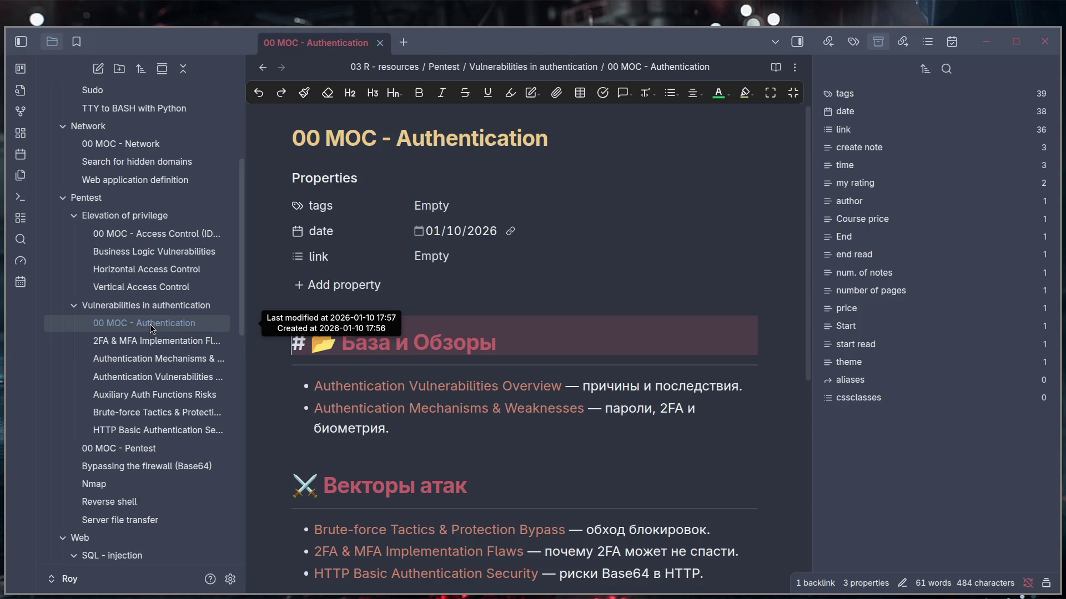
click(150, 329)
scroll(412, 387, down, 3)
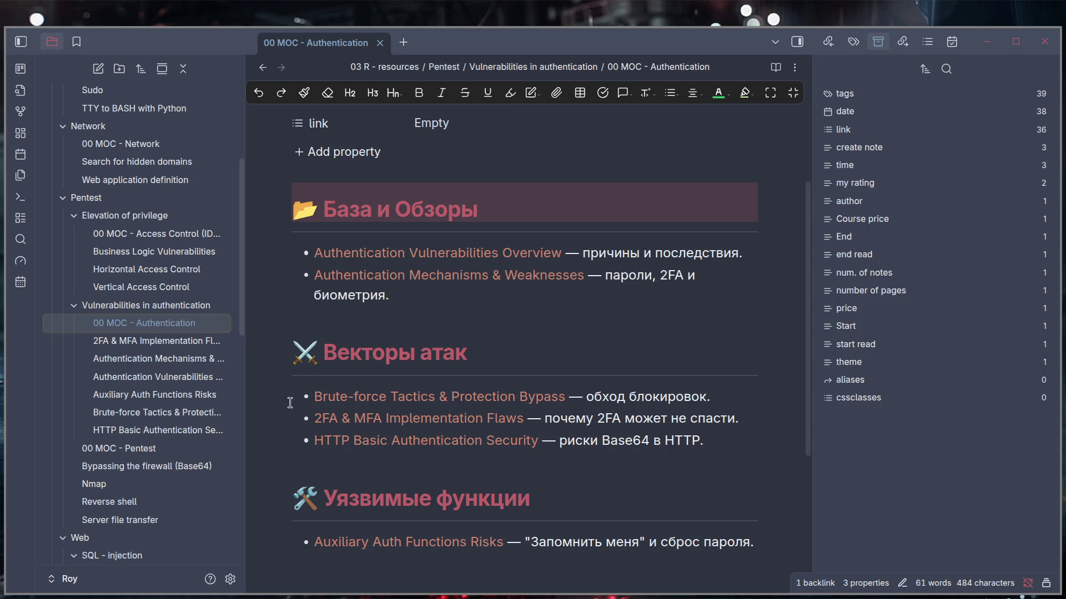
click(173, 443)
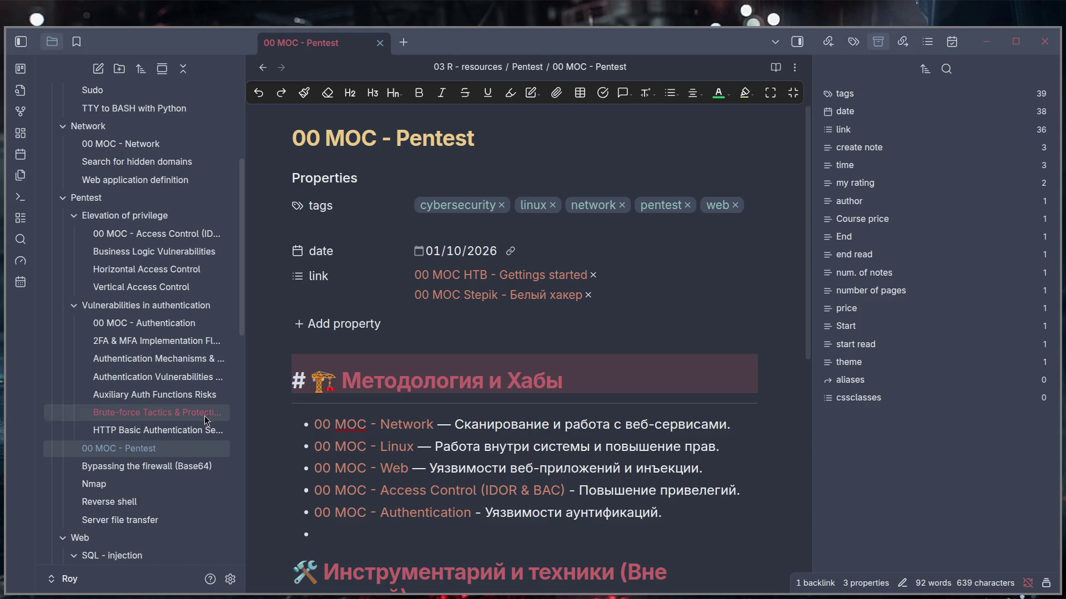
scroll(132, 426, down, 2)
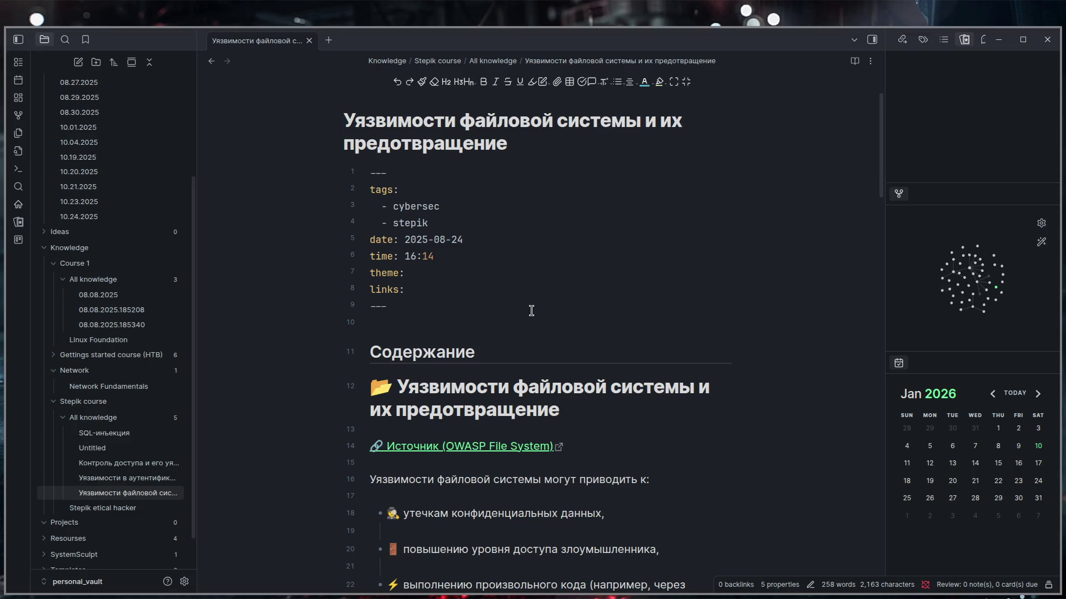
scroll(528, 310, down, 2)
scroll(583, 373, down, 1)
scroll(582, 372, up, 1)
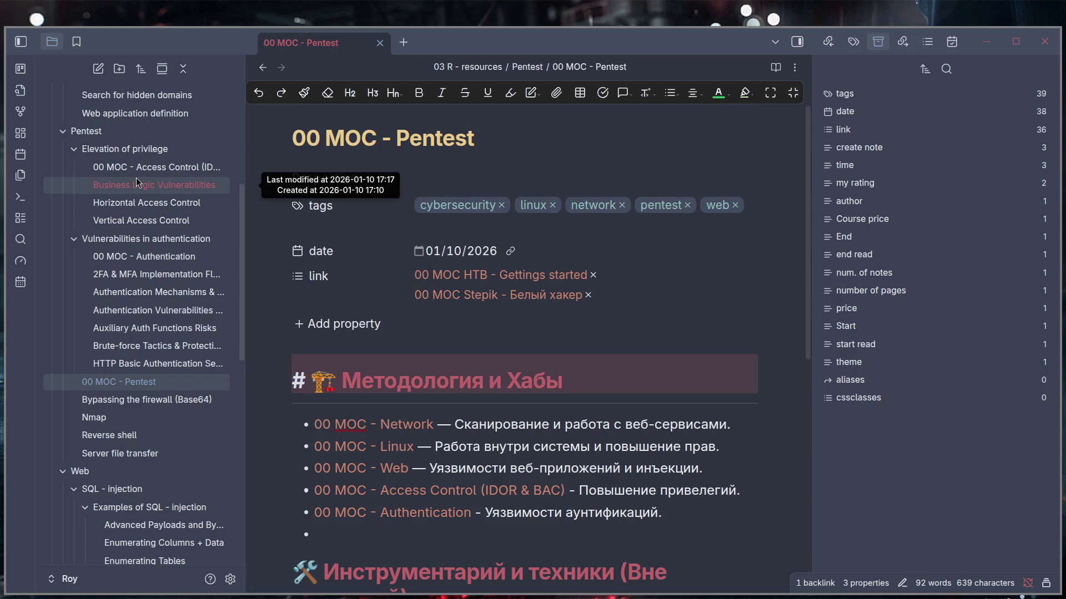
mouse_move(144, 257)
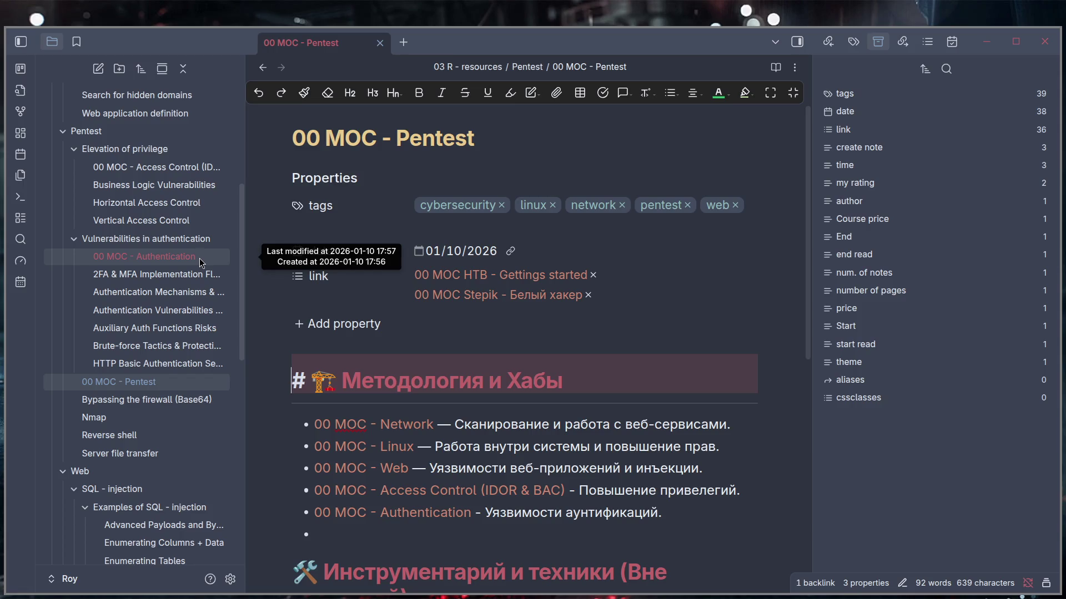
drag(247, 275, 294, 271)
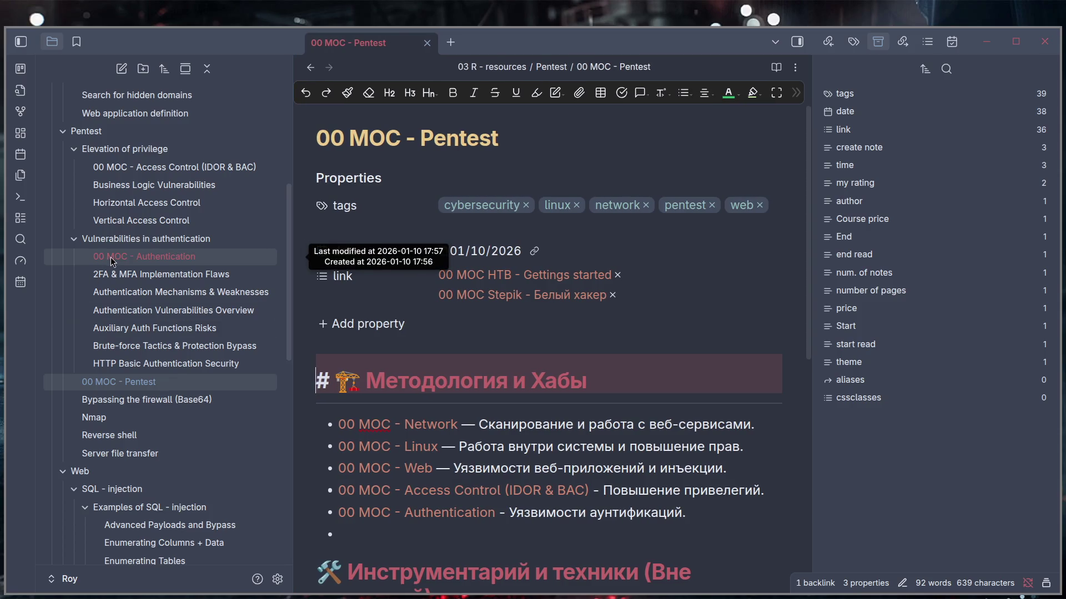
- Screenshot the Pentest folder tree and paste it into a new Gemini message
key(Print)
mouse_move(54, 116)
mouse_down()
mouse_move(242, 407)
mouse_move(284, 569)
mouse_up()
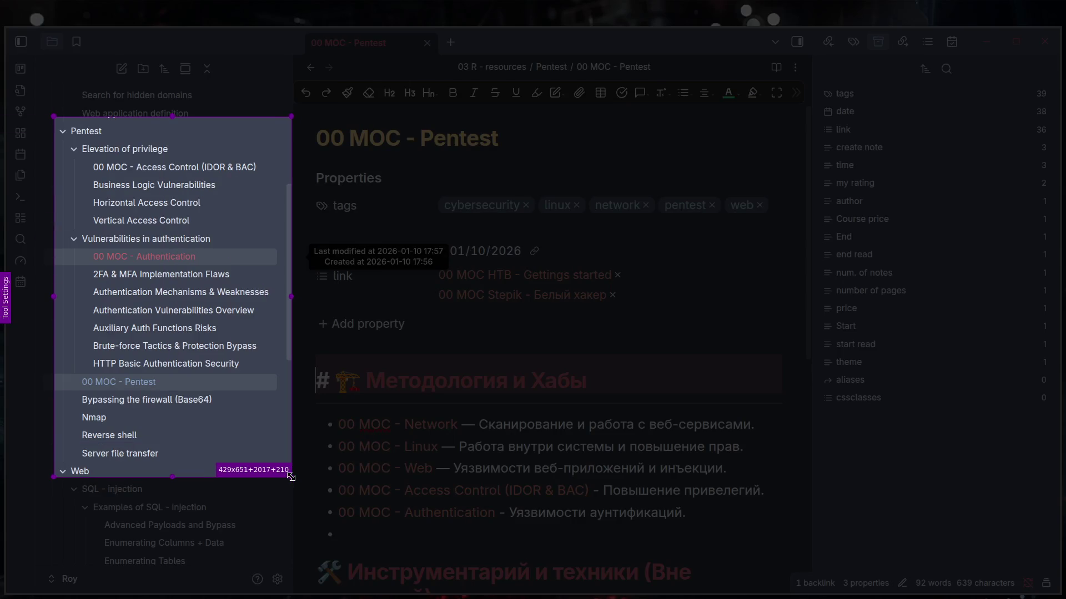
key(ctrl+c)
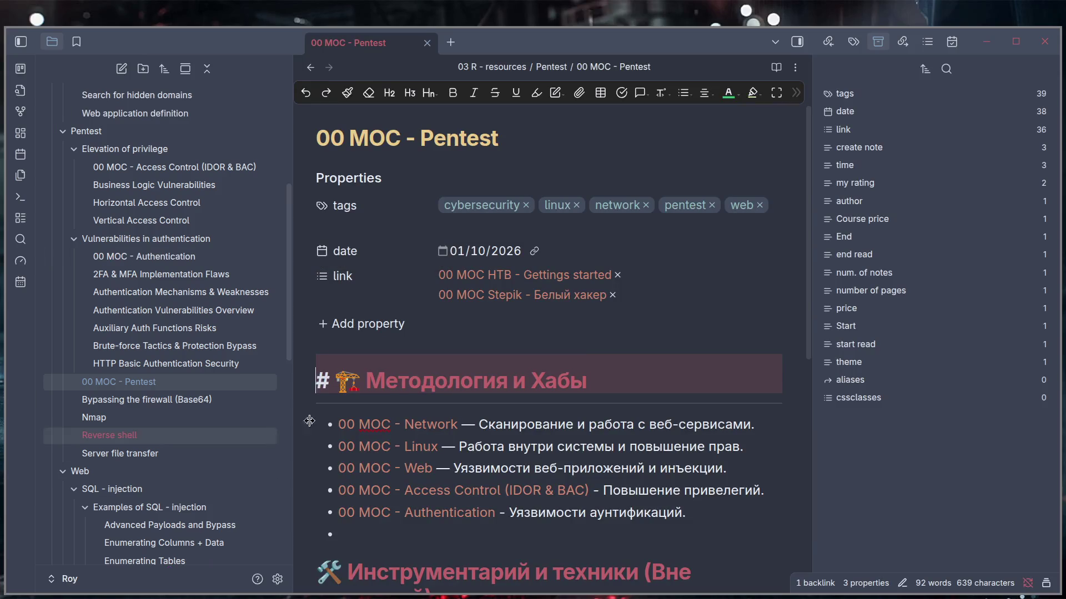
key(alt+Tab)
click(469, 508)
key(ctrl+v)
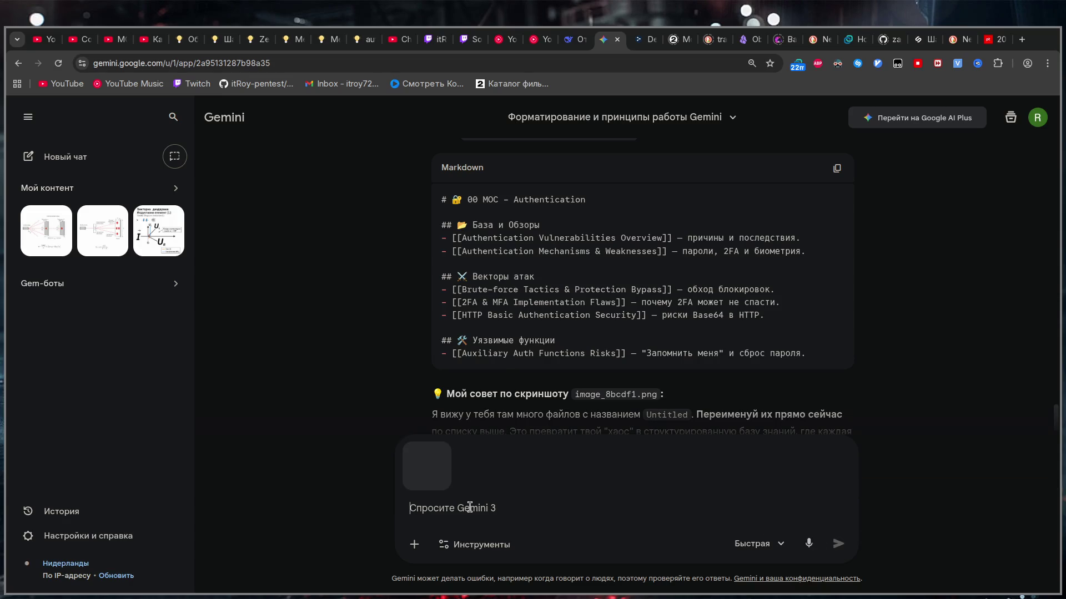
text(норм? ОБ)
- Send Gemini the screenshot asking whether any notes should be merged, then return to the vault
key(BackSpace)
text(бъединить может что-то нужно или нет)
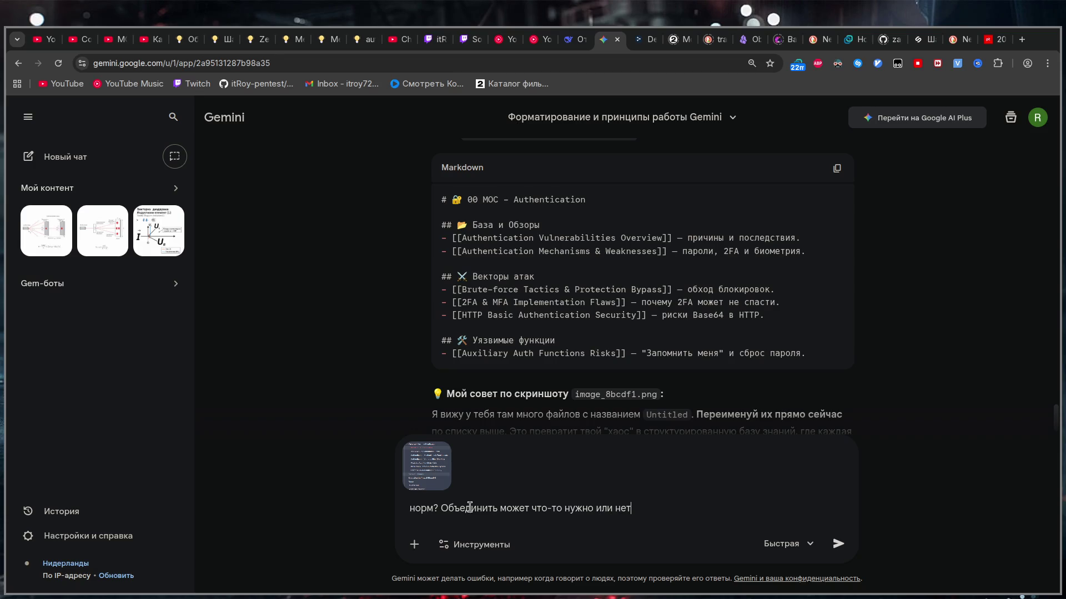
key(Return)
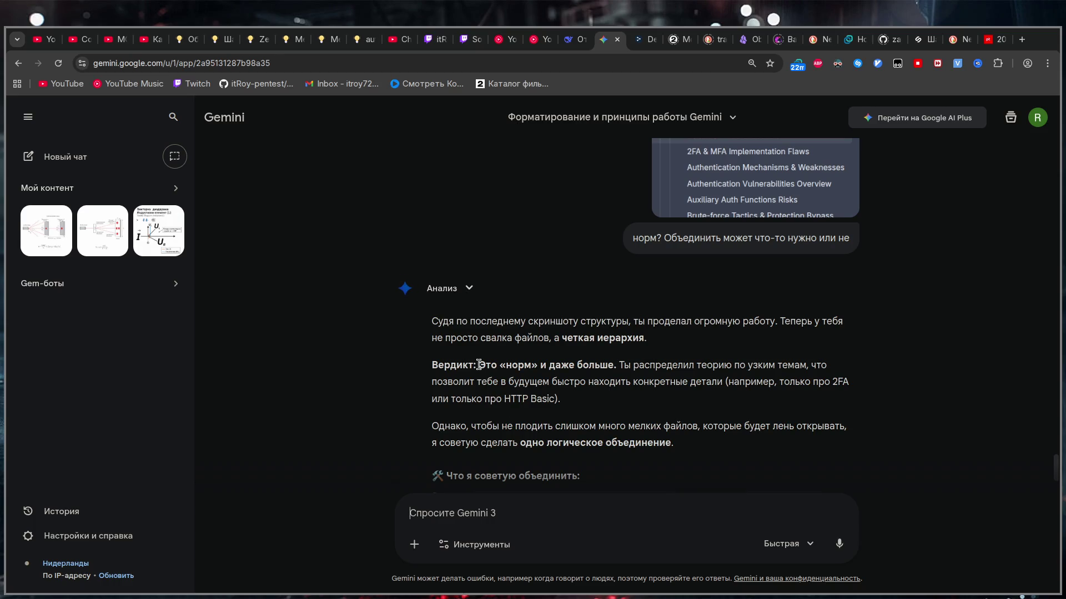
scroll(478, 374, down, 2)
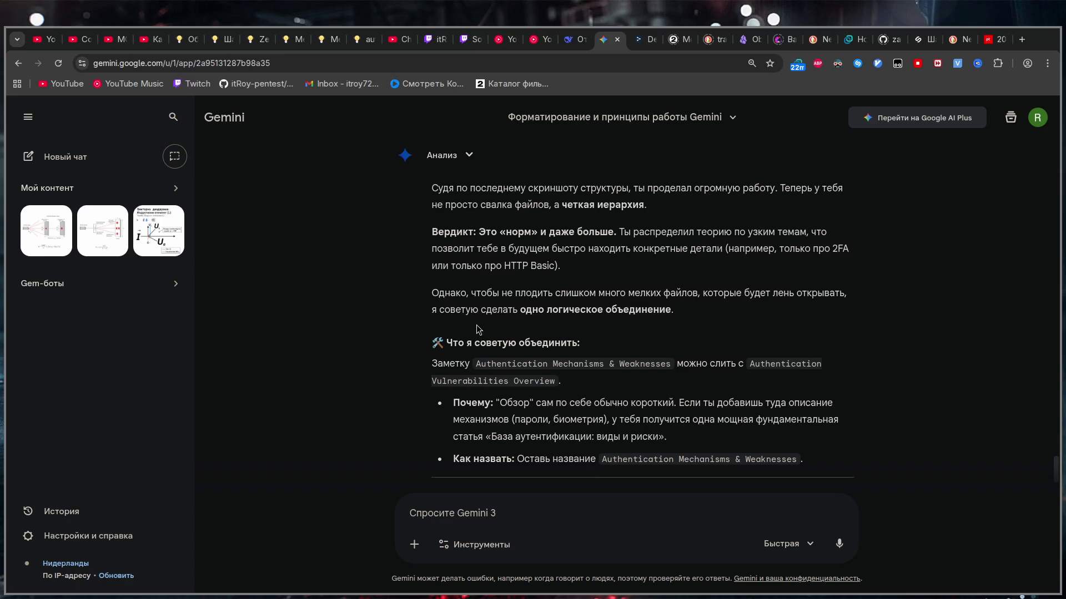
scroll(479, 330, down, 1)
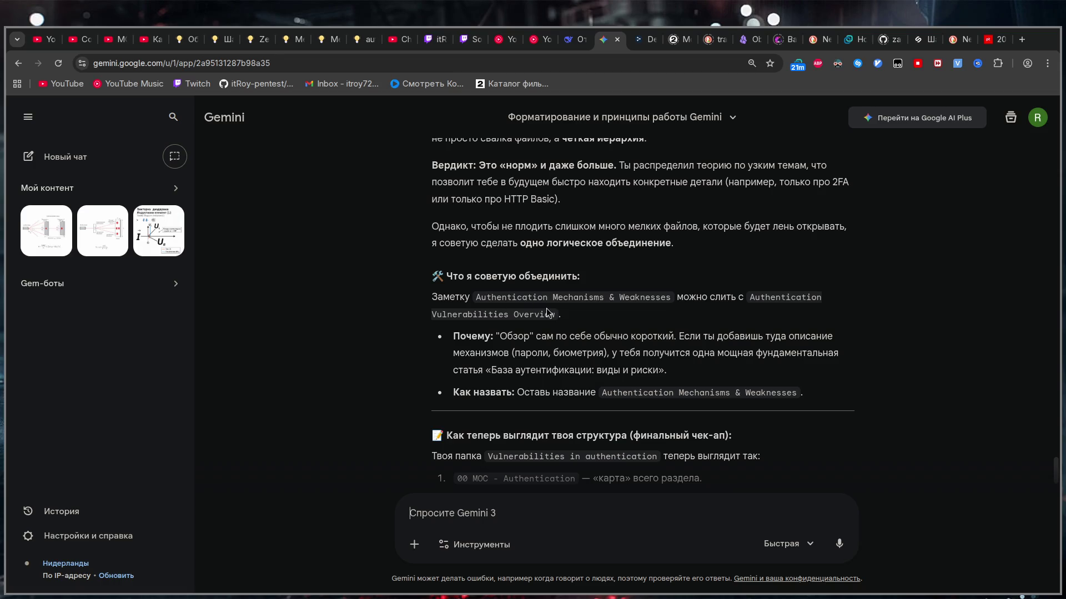
key(alt+Tab)
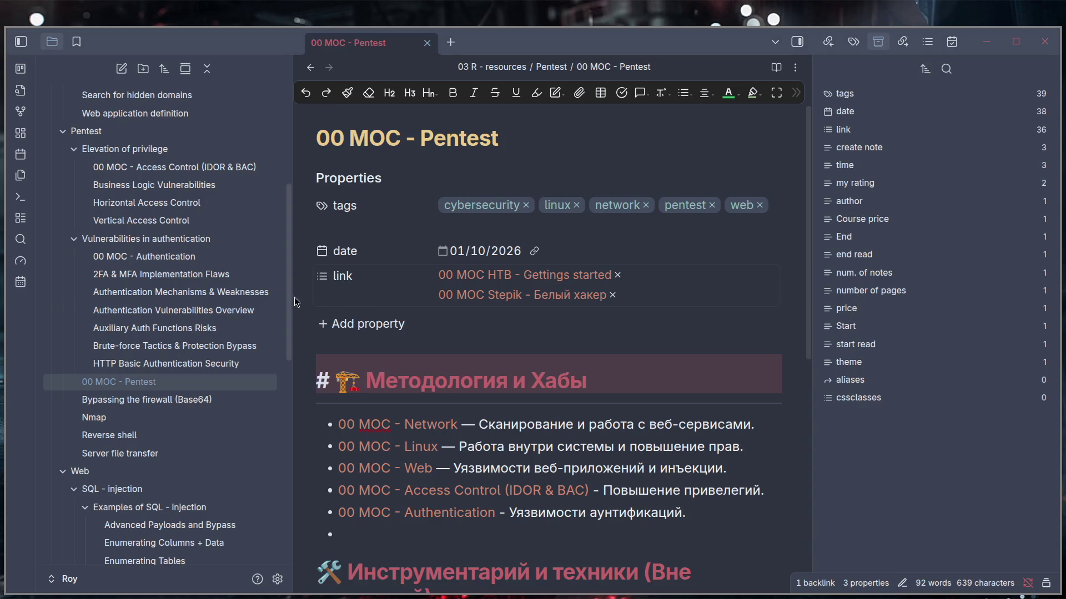
- Recheck Gemini's merge advice, then cut all content from Authentication Vulnerabilities Overview
key(alt+Tab)
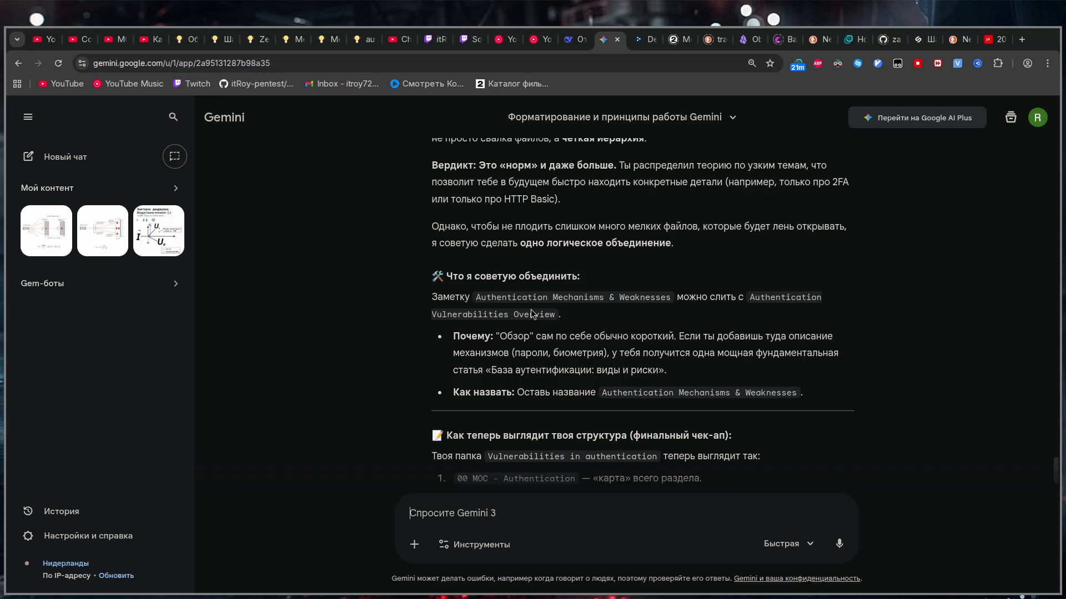
key(alt+Tab)
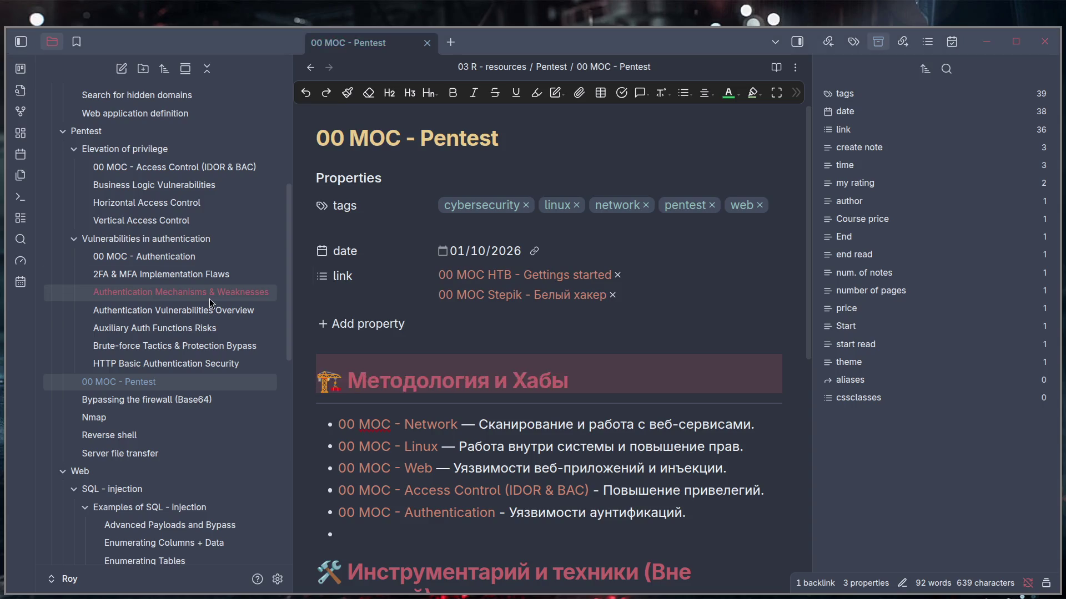
click(209, 292)
scroll(431, 368, down, 5)
scroll(430, 369, down, 5)
key(Down)
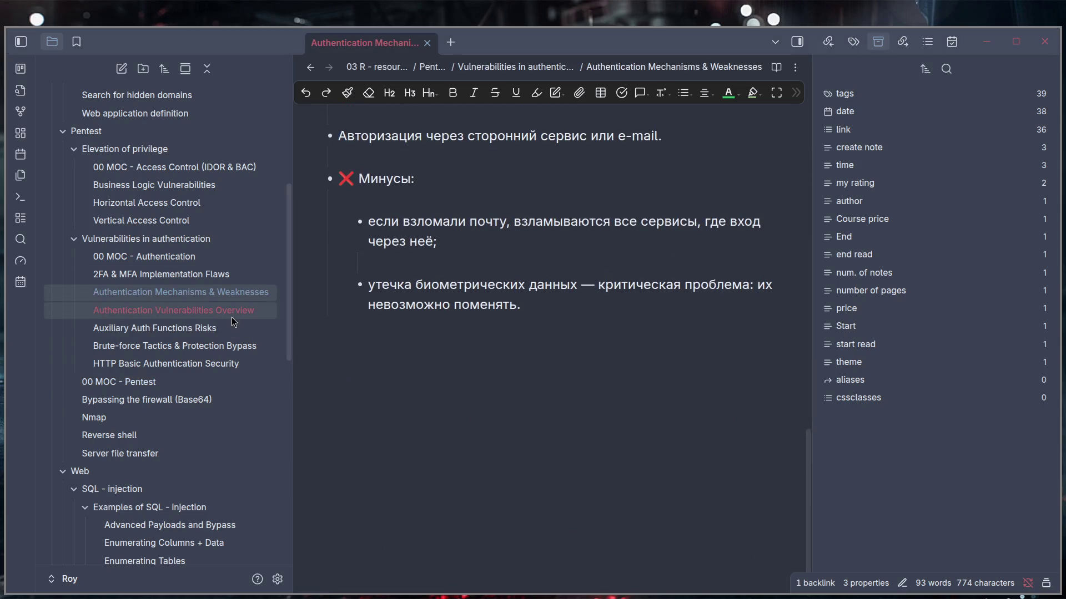
scroll(427, 367, down, 5)
scroll(417, 363, up, 4)
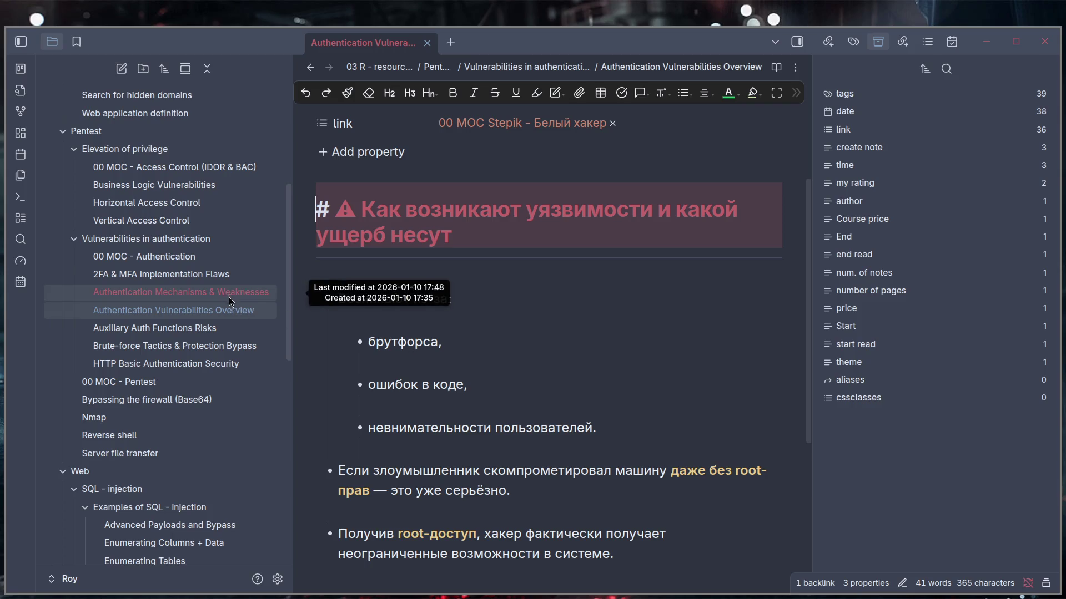
scroll(531, 389, up, 1)
scroll(531, 389, down, 4)
scroll(530, 389, up, 3)
click(534, 385)
key(ctrl+a)
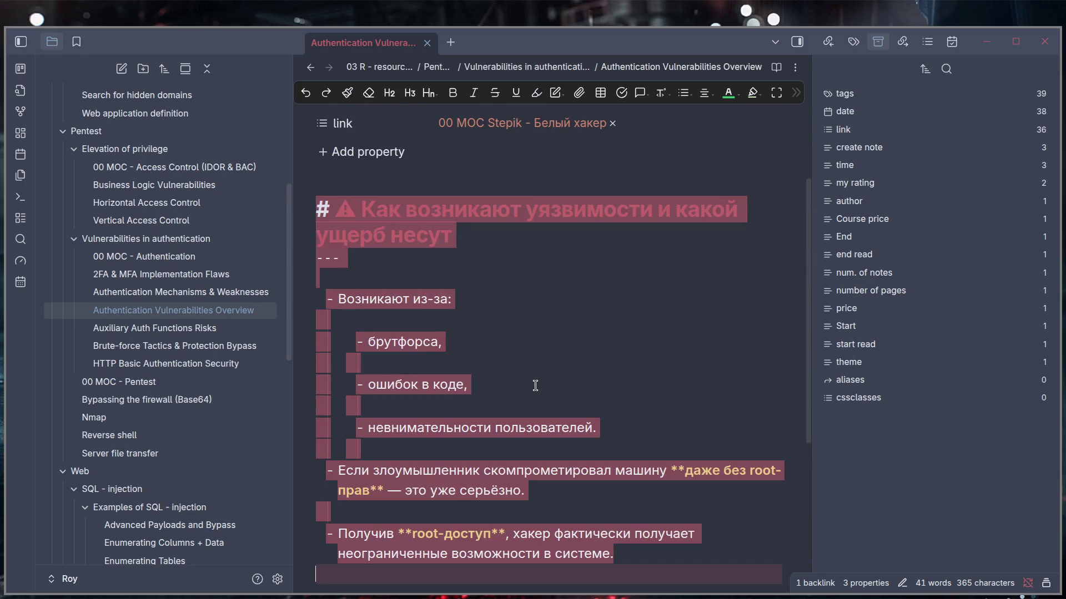
key(BackSpace)
- Paste the Overview content at the end of Authentication Mechanisms & Weaknesses
click(181, 292)
scroll(444, 361, down, 5)
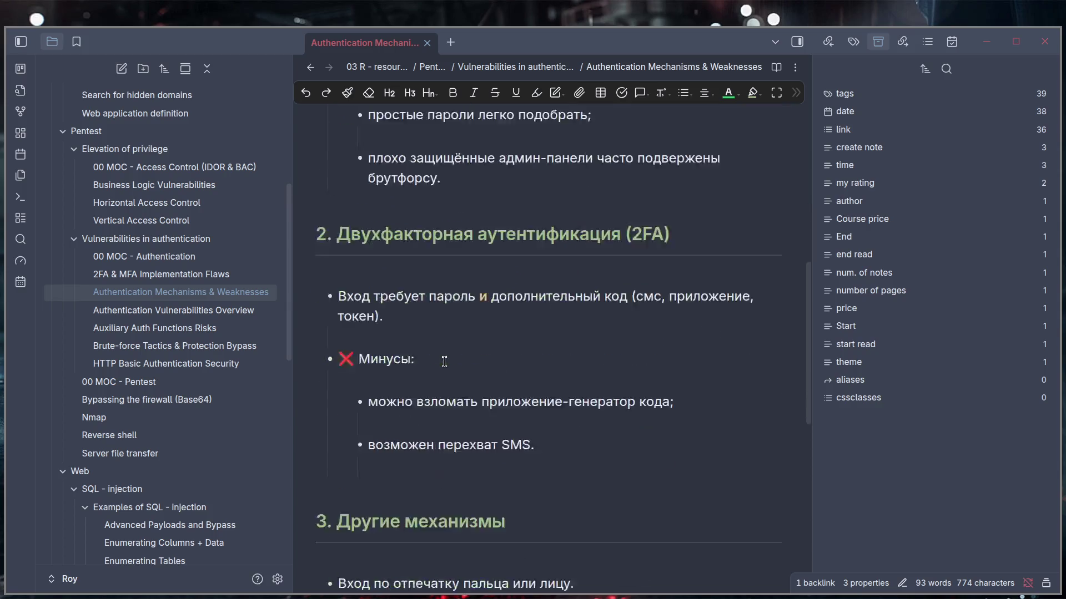
scroll(444, 362, down, 5)
click(493, 373)
key(Return)
text(\)
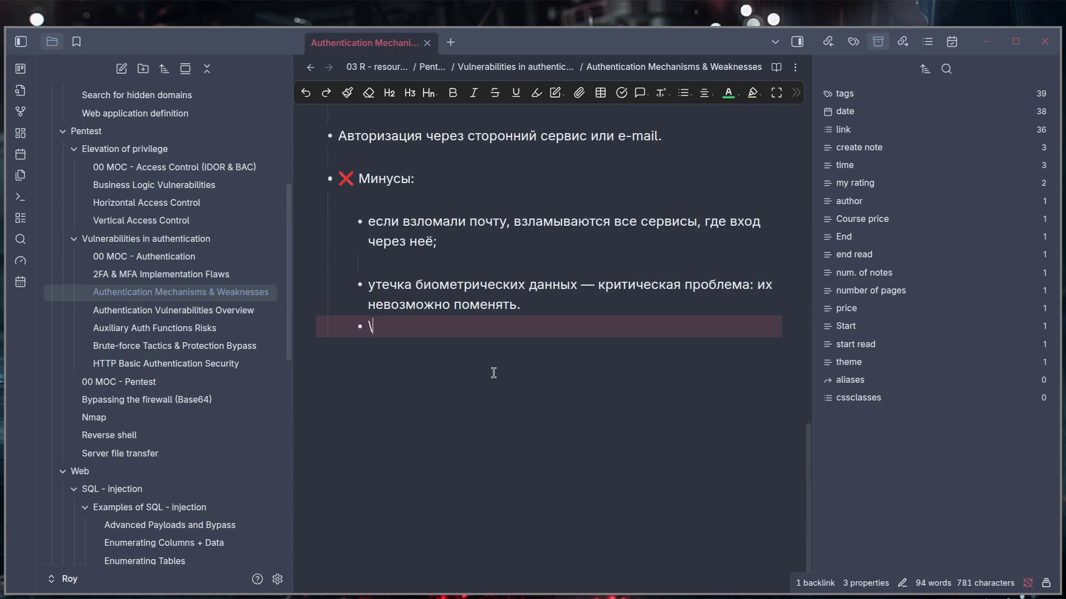
key(BackSpace)
key(Return)
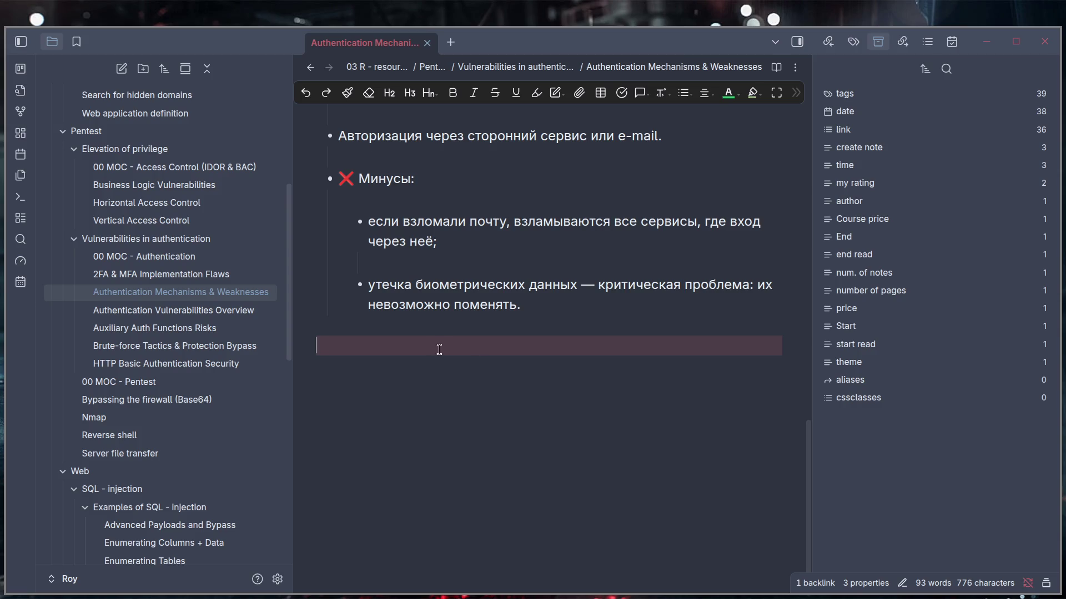
key(ctrl+v)
scroll(373, 298, up, 5)
scroll(374, 297, up, 5)
scroll(371, 302, down, 5)
scroll(371, 304, down, 4)
scroll(371, 304, down, 3)
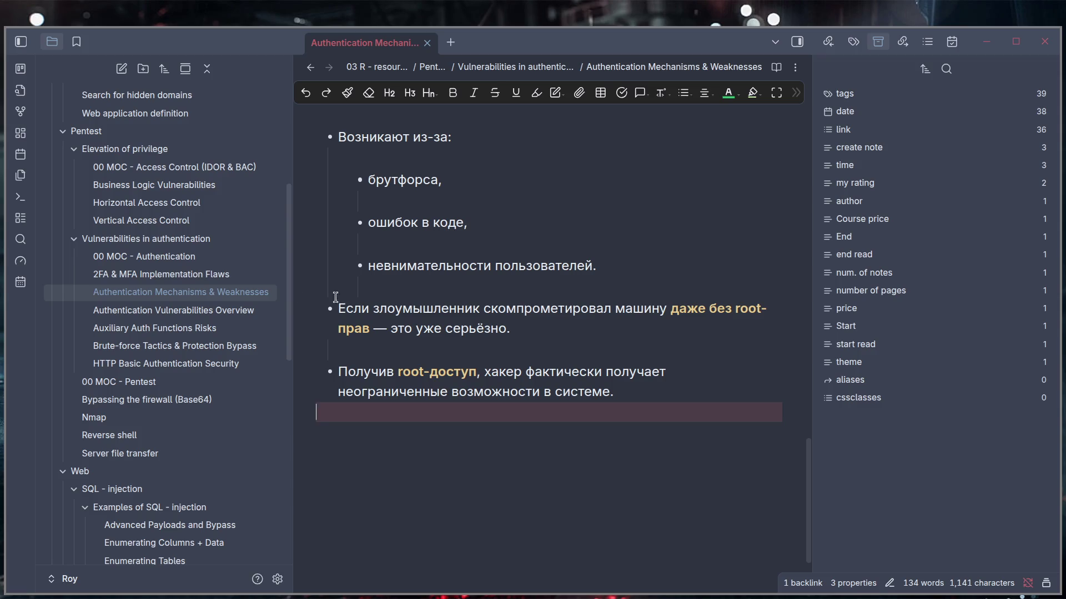
- Delete the now-empty Authentication Vulnerabilities Overview note
click(214, 310)
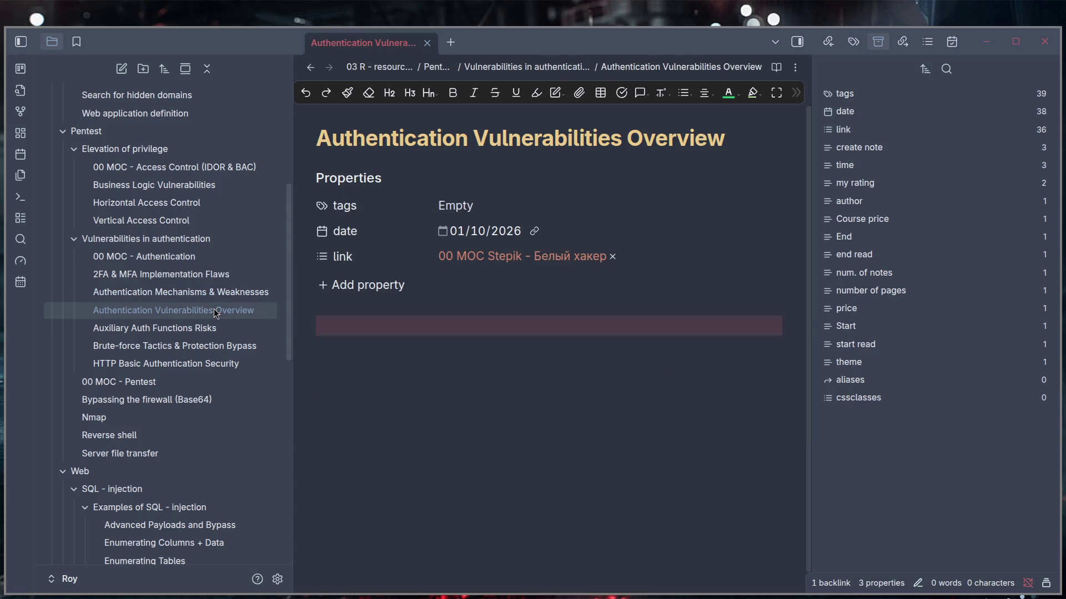
right_click(214, 311)
click(263, 319)
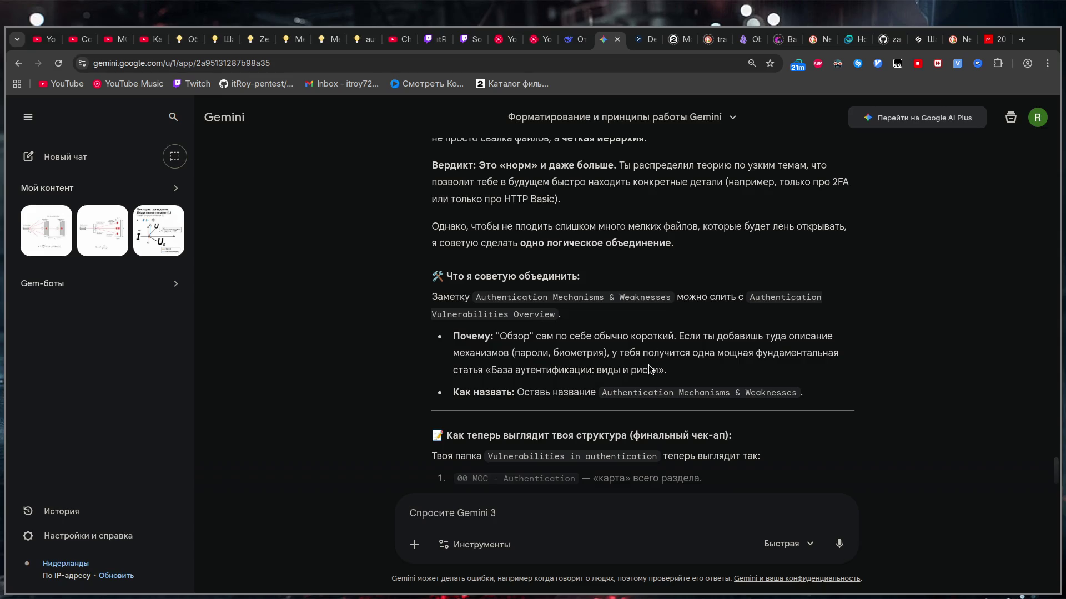
- Note Gemini's suggested merged-note name, then open 00 MOC - Authentication via 00 MOC - Pentest
drag(601, 393, 800, 398)
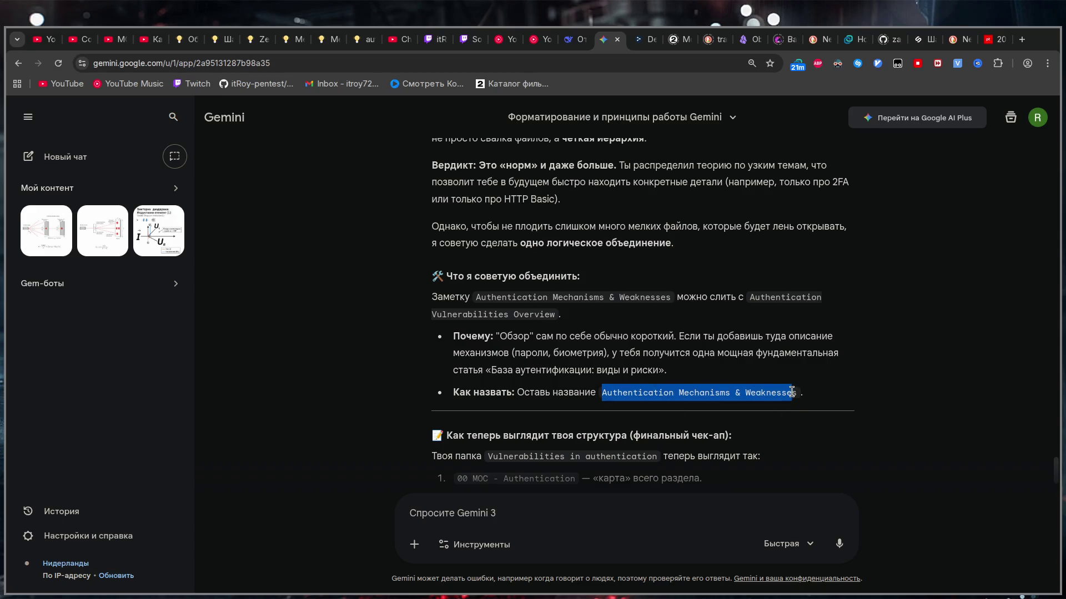
click(791, 388)
key(alt+Tab)
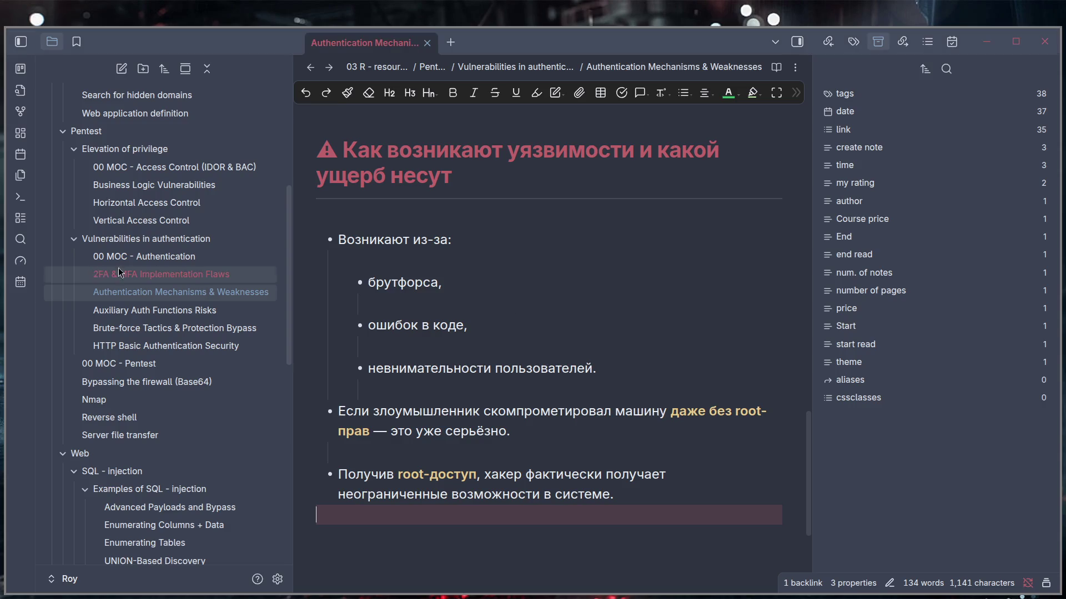
scroll(471, 161, up, 5)
scroll(470, 161, up, 3)
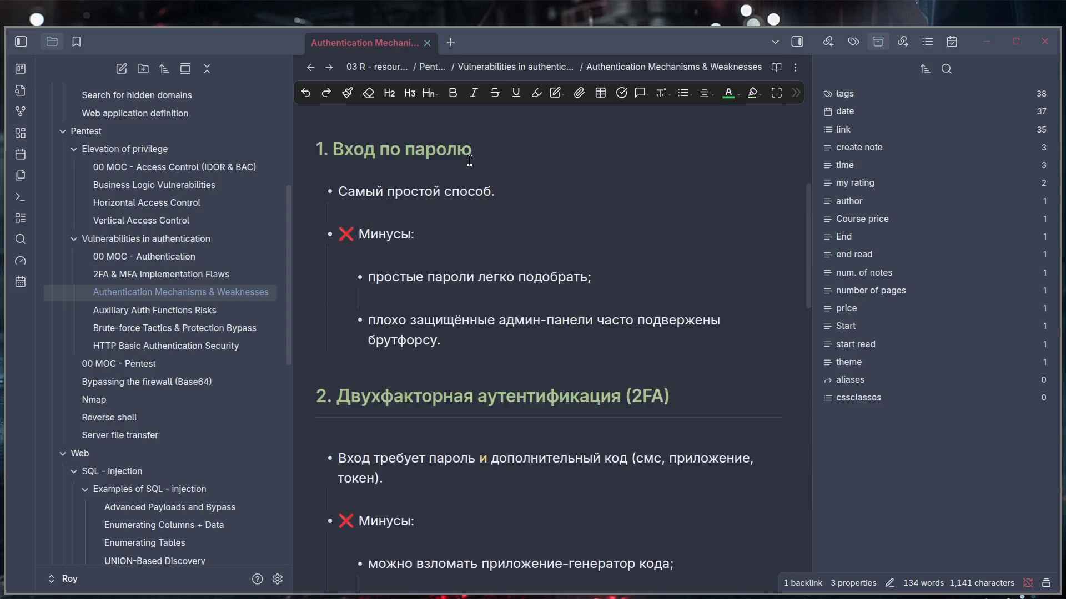
scroll(470, 161, up, 4)
key(End)
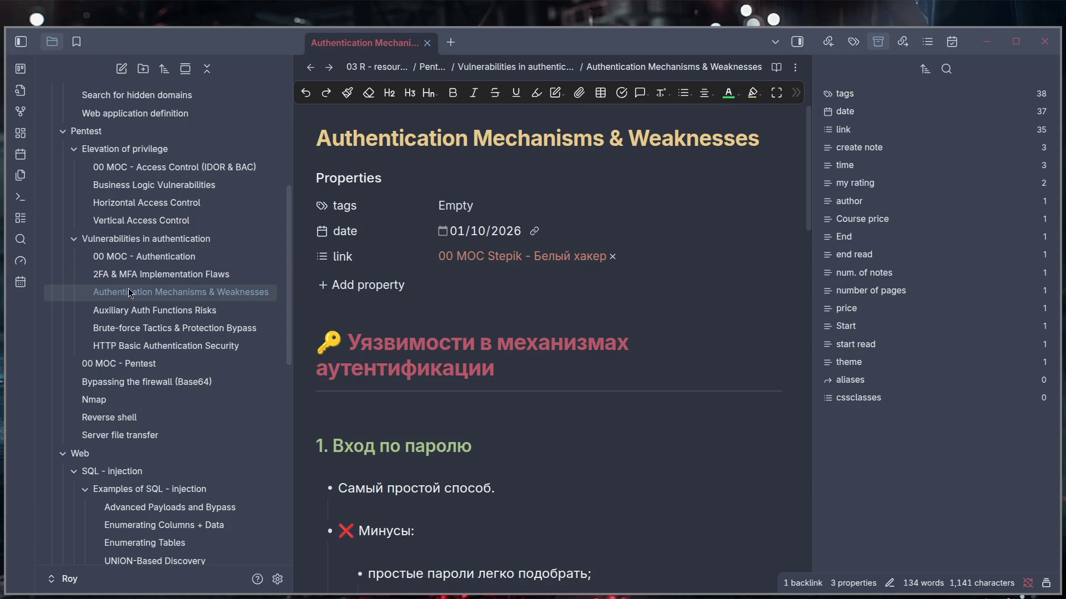
click(135, 365)
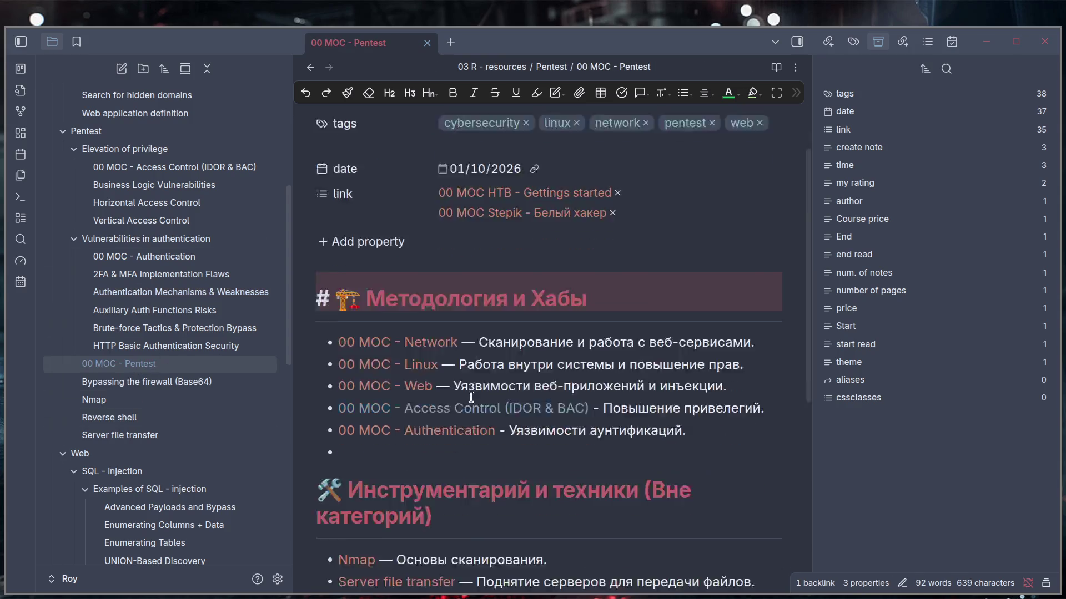
click(144, 256)
scroll(562, 281, down, 5)
scroll(562, 281, up, 3)
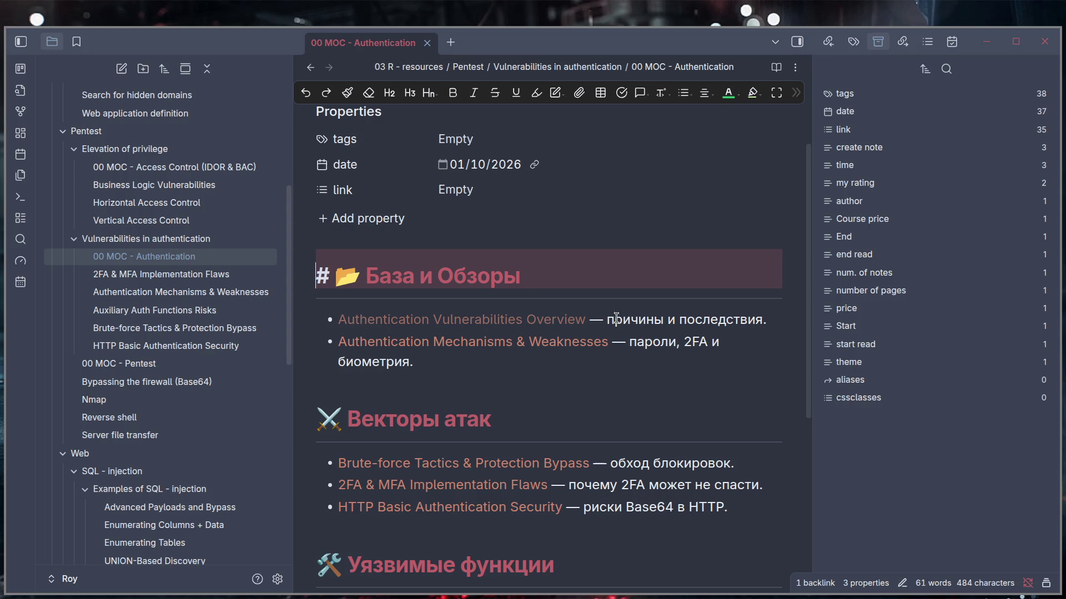
- Copy the Overview bullet's description into the Authentication Mechanisms & Weaknesses bullet, fixing the extra «и»
drag(606, 323, 761, 324)
key(ctrl+c)
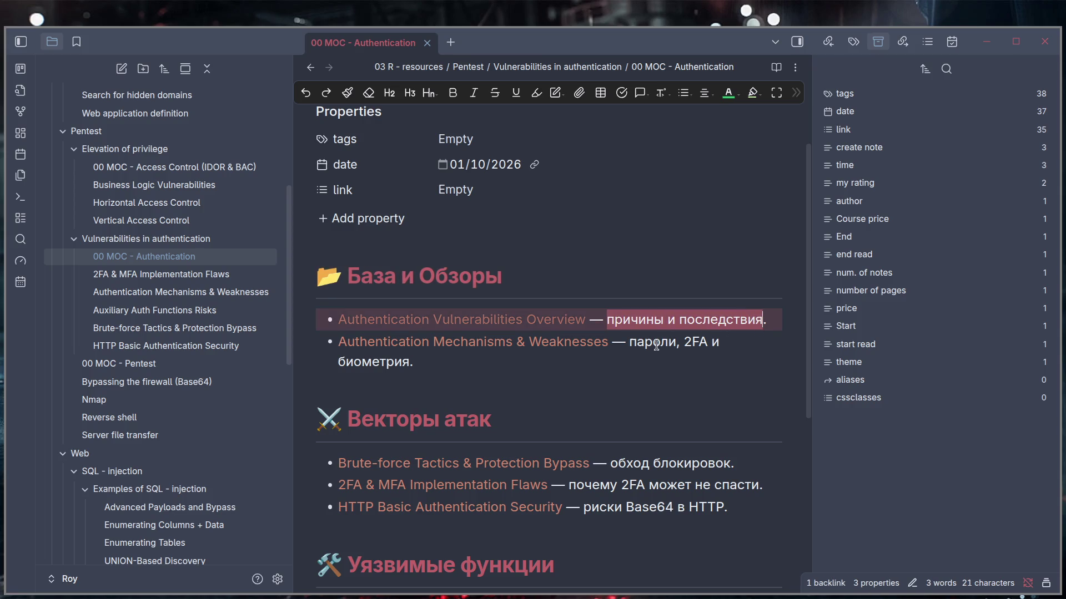
click(628, 341)
key(ctrl+v)
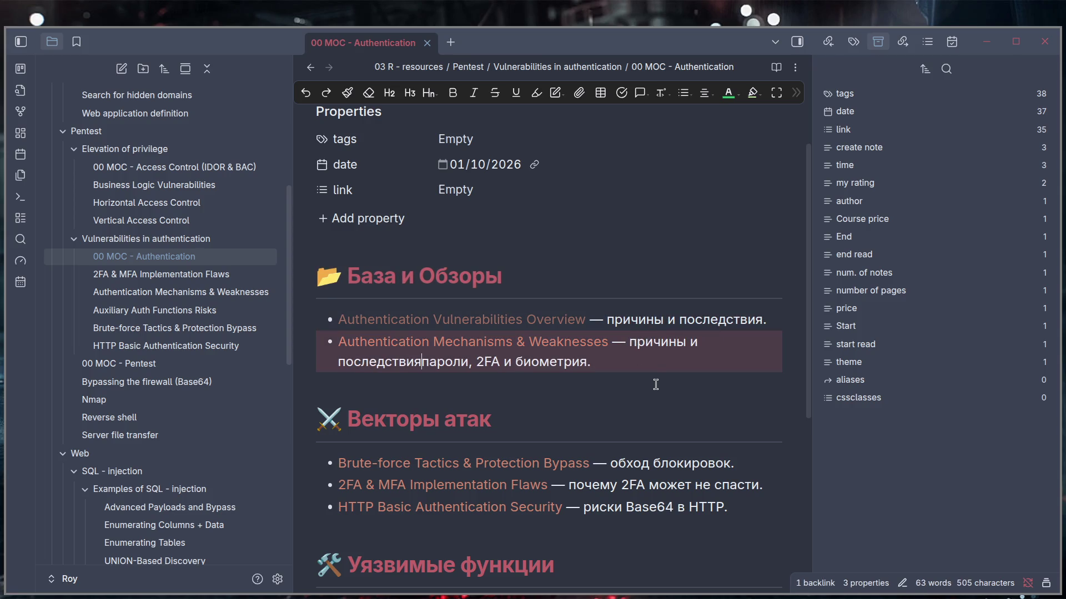
click(699, 343)
key(BackSpace)
key(BackSpace)
- Delete the Authentication Vulnerabilities Overview bullet line, then bring up the Authentication Mechanisms & Weaknesses note
drag(775, 321, 328, 315)
key(BackSpace)
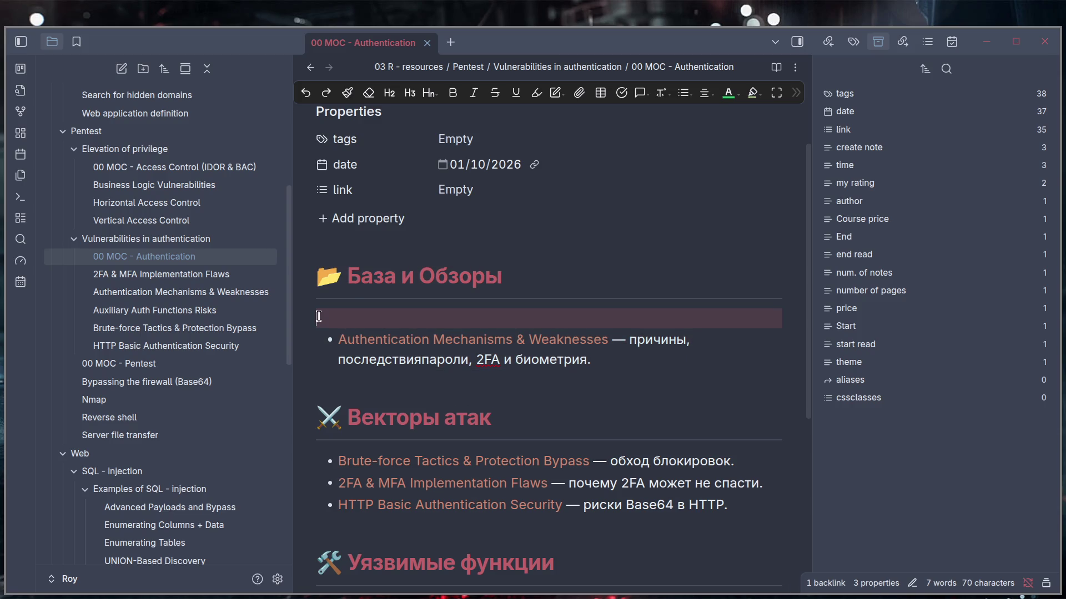
key(Delete)
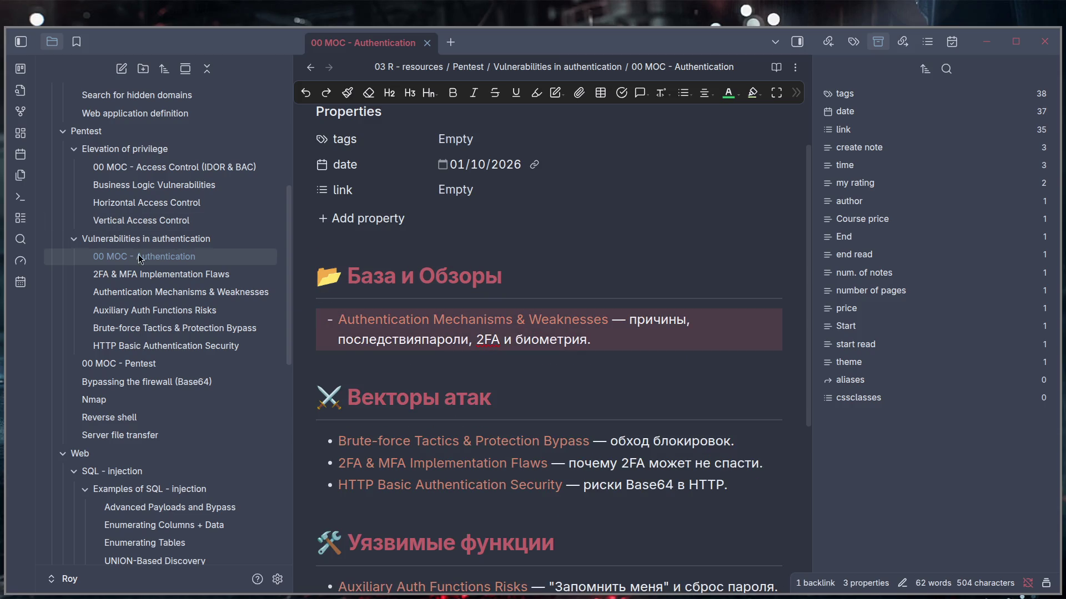
click(146, 275)
click(153, 295)
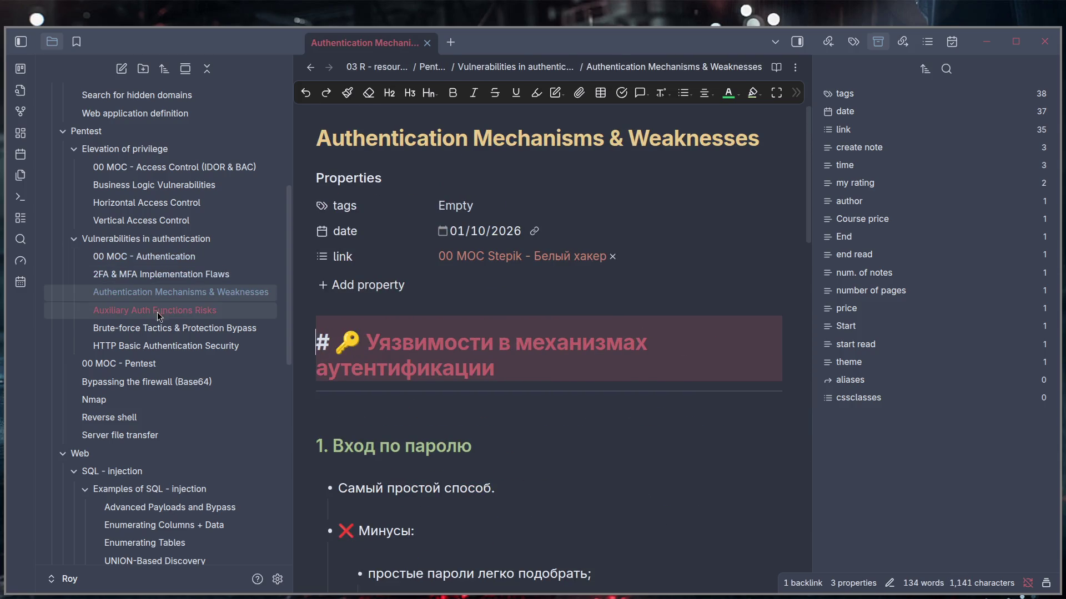
- Browse Auxiliary Auth Functions Risks, Brute-force Tactics and HTTP Basic Authentication notes, ending in the personal vault's file-system note
click(158, 311)
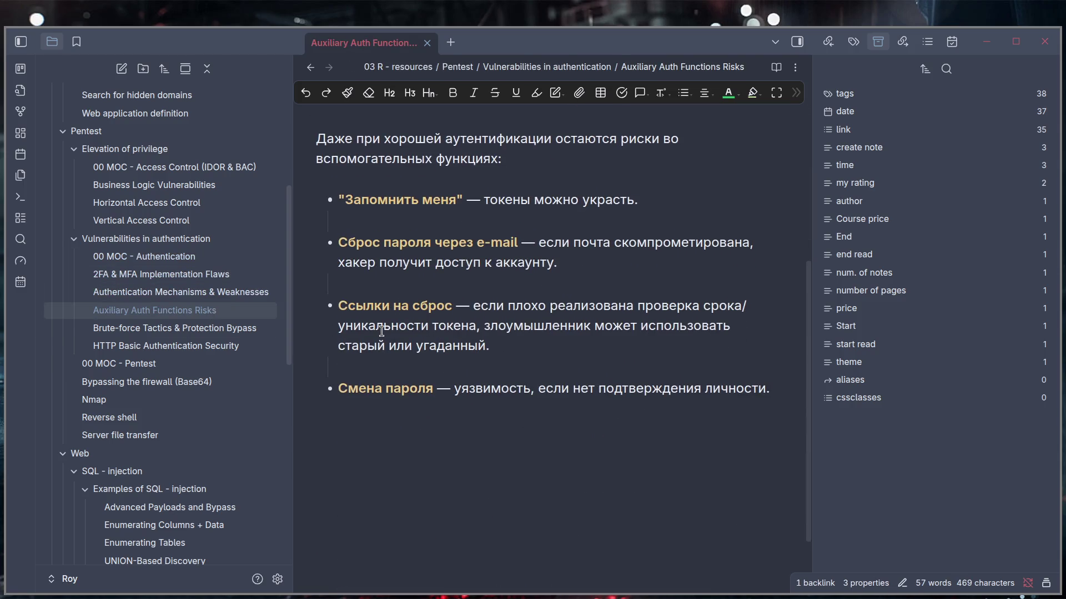
click(200, 328)
scroll(497, 370, down, 1)
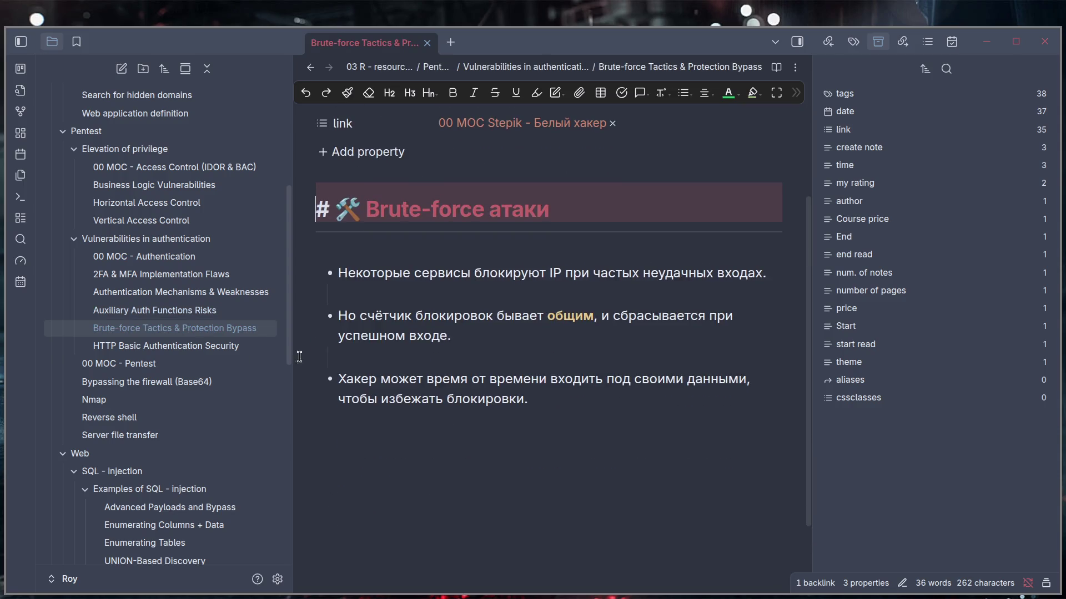
click(180, 347)
scroll(384, 359, down, 5)
scroll(384, 358, up, 5)
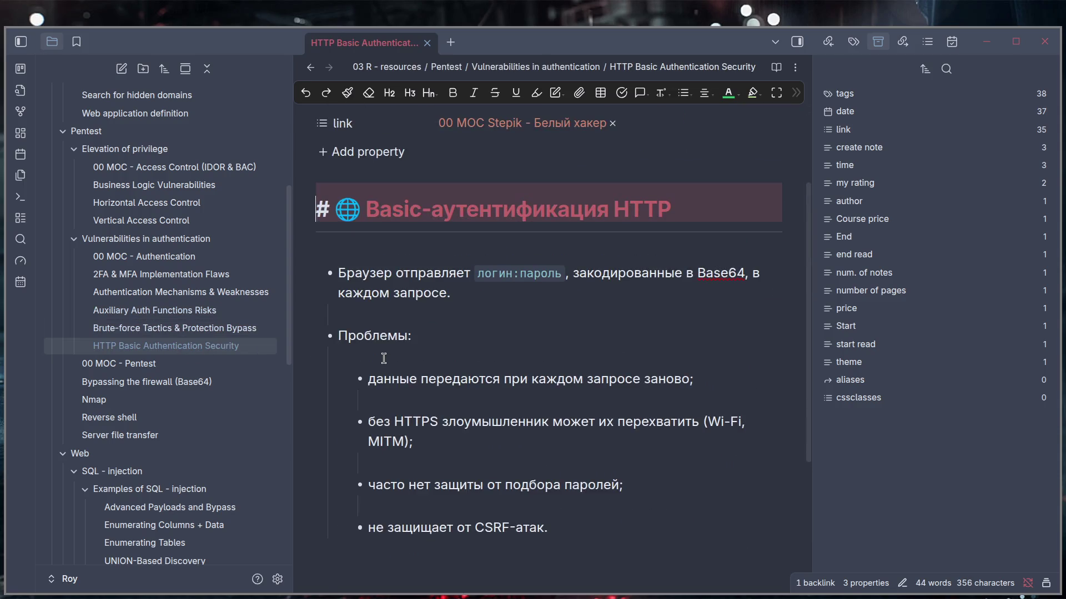
scroll(140, 319, up, 3)
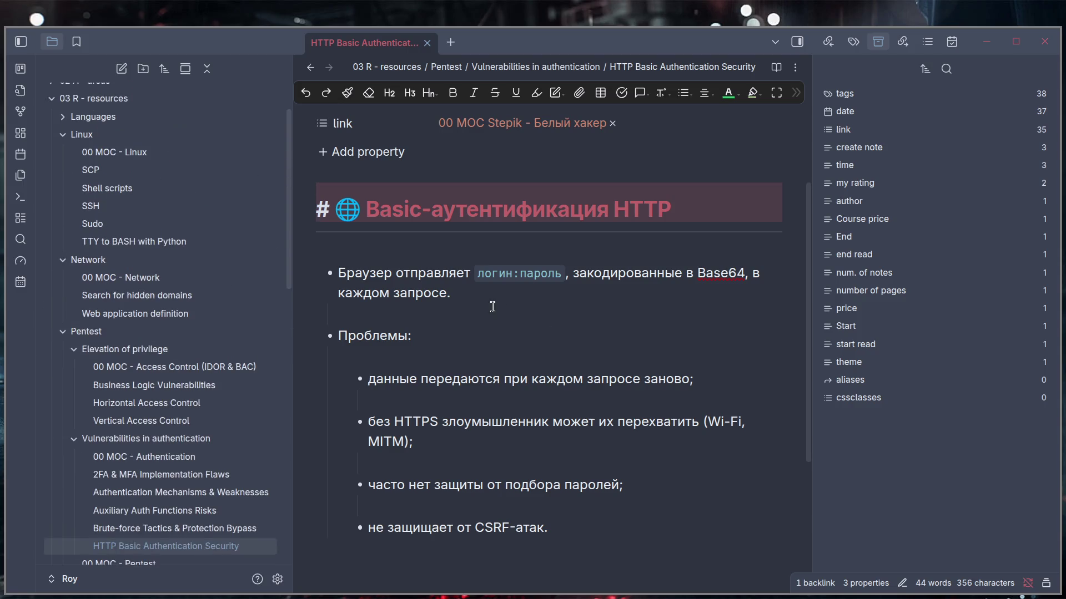
scroll(500, 350, down, 3)
mouse_move(354, 178)
mouse_down()
mouse_move(555, 468)
mouse_move(322, 136)
mouse_up()
scroll(554, 469, up, 3)
click(554, 469)
scroll(555, 469, down, 2)
click(588, 369)
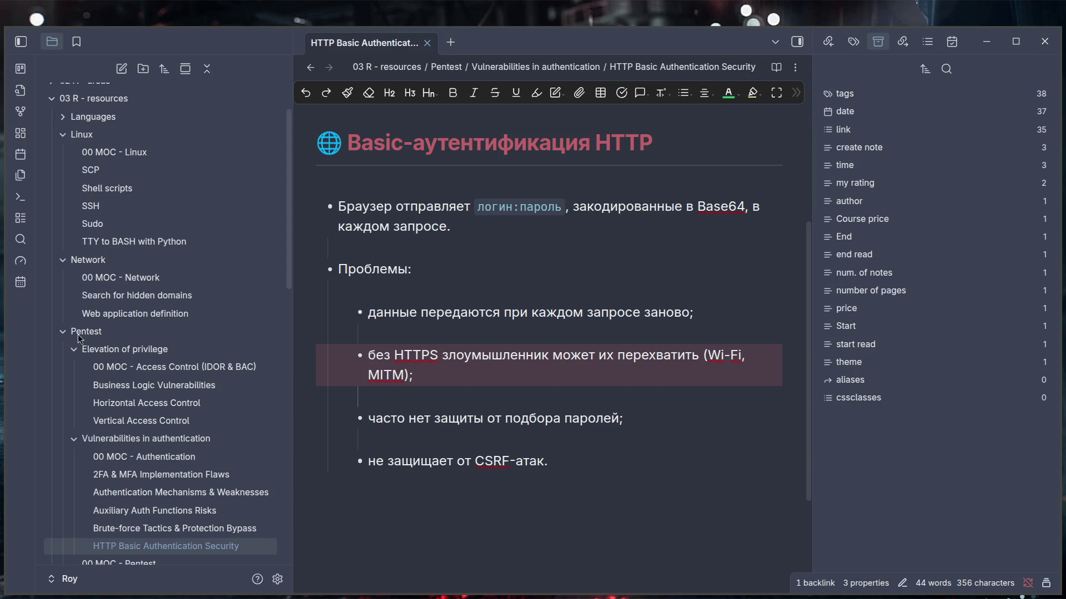
scroll(78, 337, down, 3)
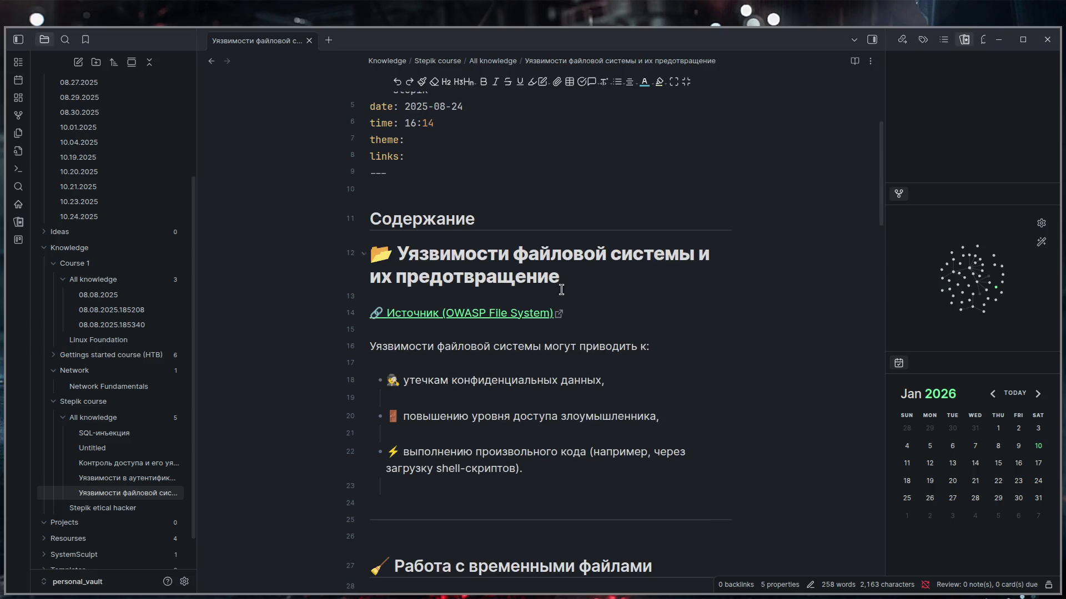
click(604, 270)
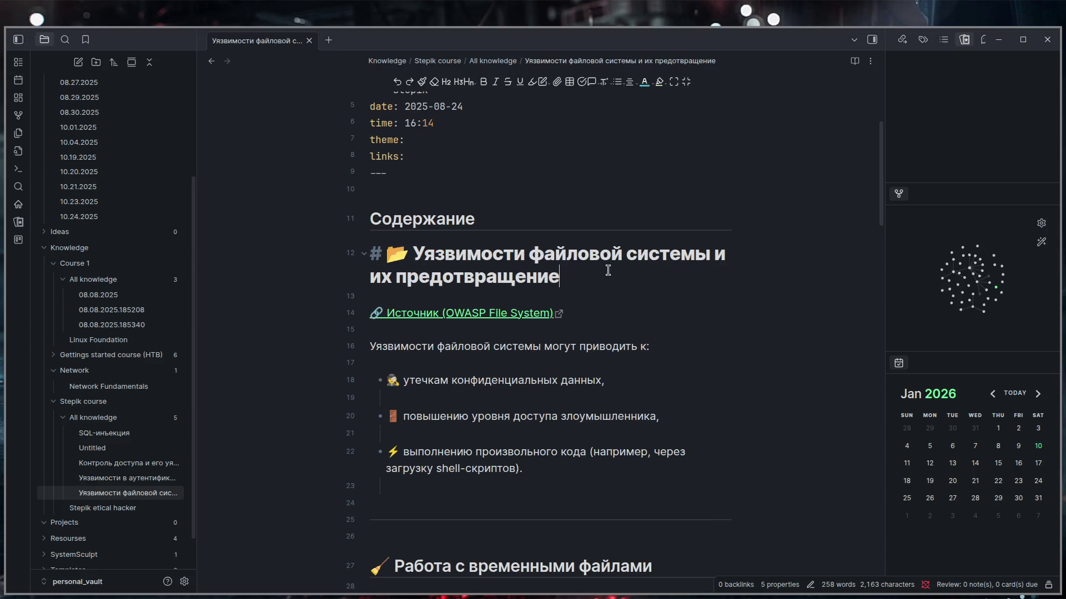
- Send the whole file-system vulnerabilities note to Gemini with a line asking how to transfer it
key(ctrl+a)
click(602, 268)
key(alt+Tab)
click(497, 522)
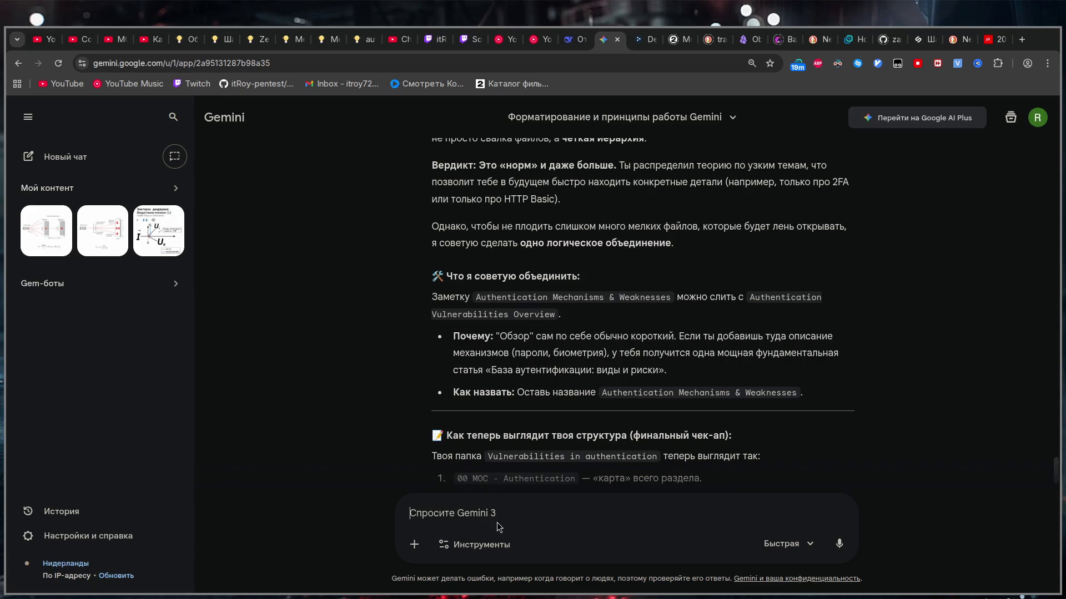
key(ctrl+v)
key(shift+Return)
text(теперь нужно это перенести)
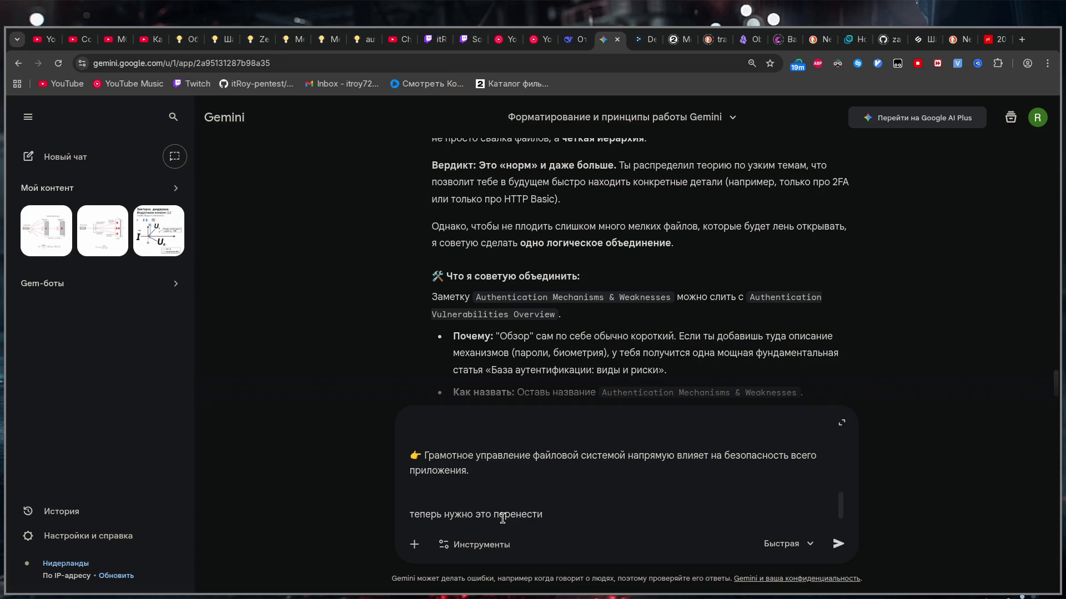
text(ожалуй)
key(Return)
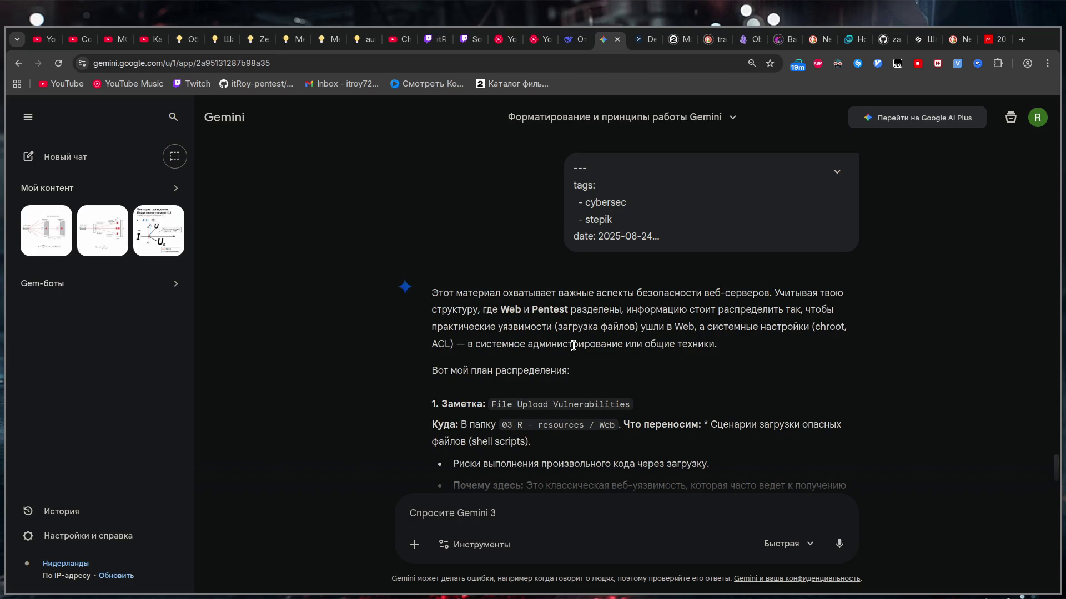
scroll(574, 345, down, 2)
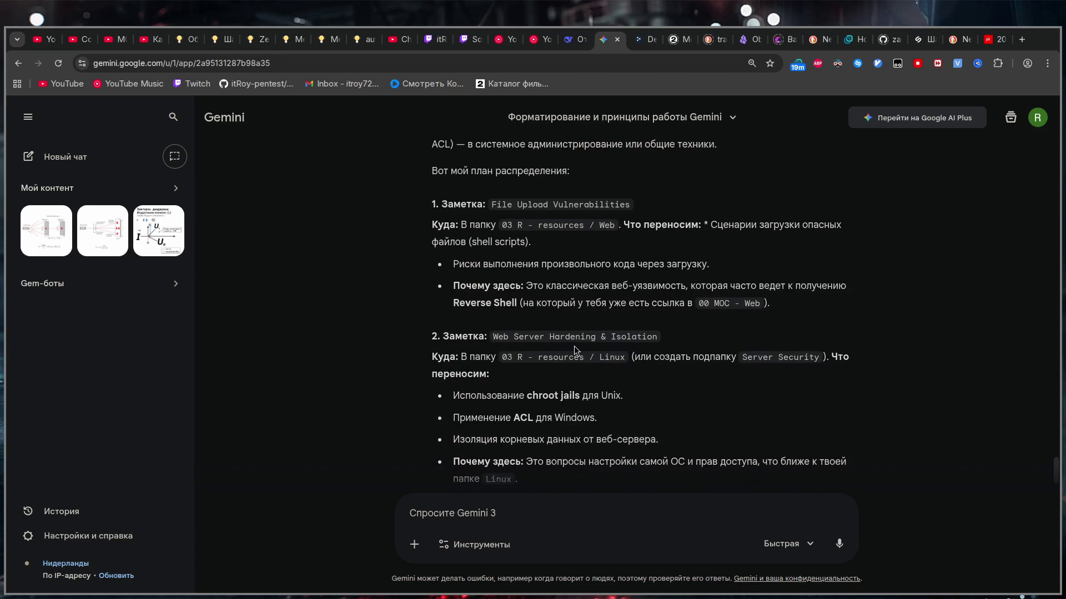
scroll(574, 346, down, 3)
scroll(573, 345, down, 1)
scroll(573, 345, down, 3)
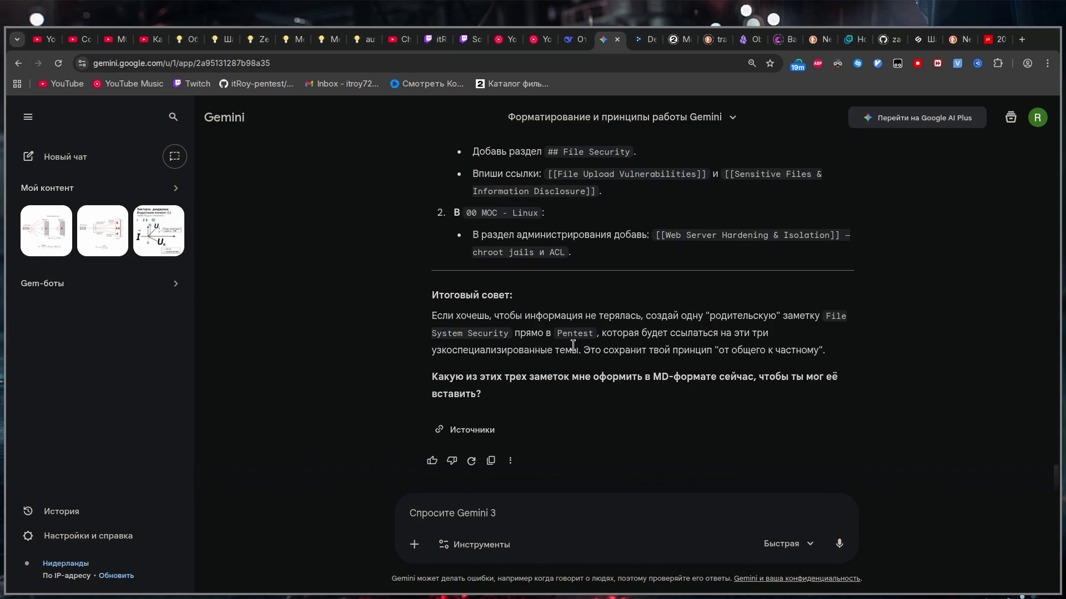
scroll(573, 345, up, 2)
scroll(573, 345, up, 1)
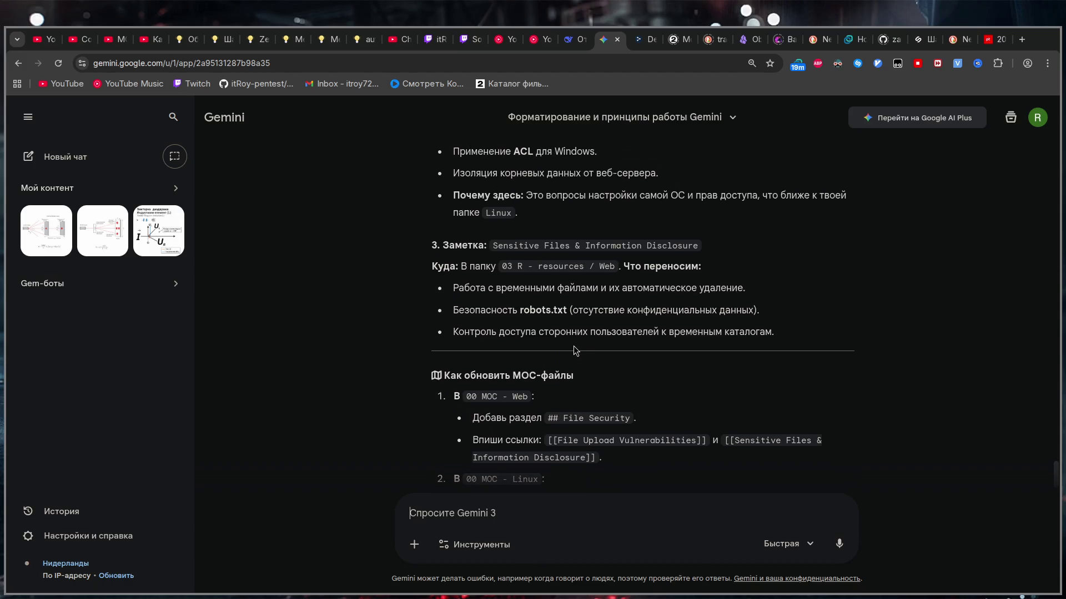
scroll(574, 346, up, 2)
scroll(574, 346, up, 1)
scroll(573, 345, up, 1)
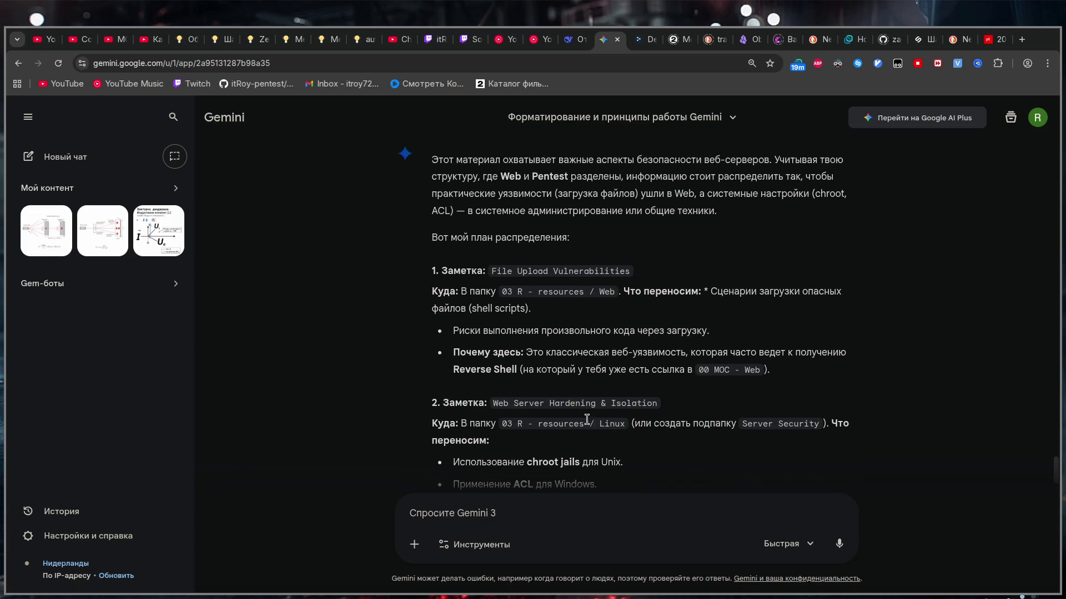
text(давай так,)
- Draft a follow-up agreeing to the plan and asking Gemini for the note in Markdown
key(BackSpace)
key(BackSpace)
text(к, пиши заметку в md формате, к)
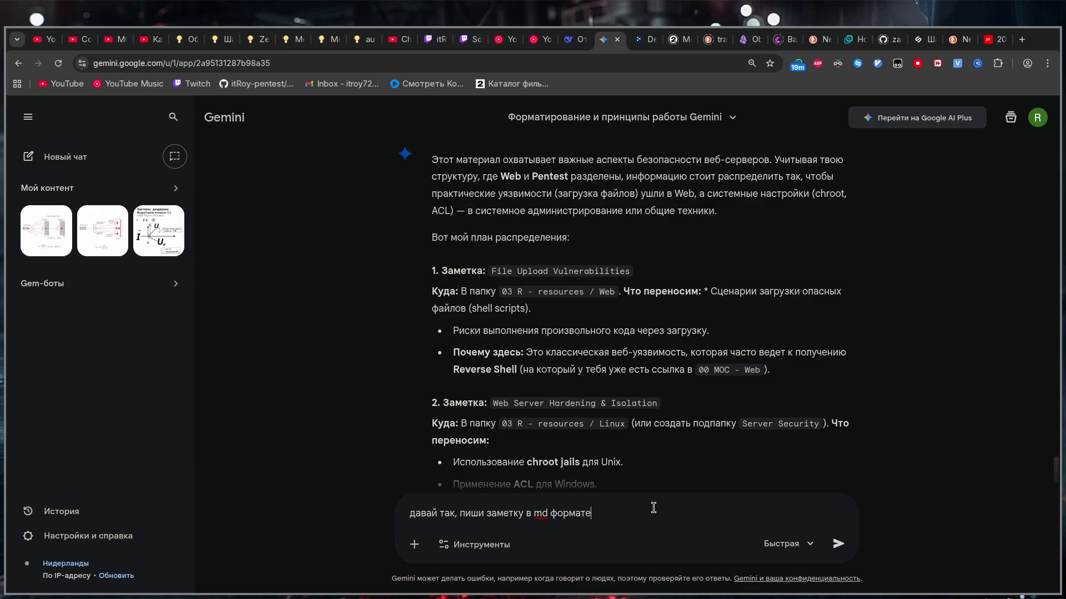
text(уда её пихать, как называть и т.д)
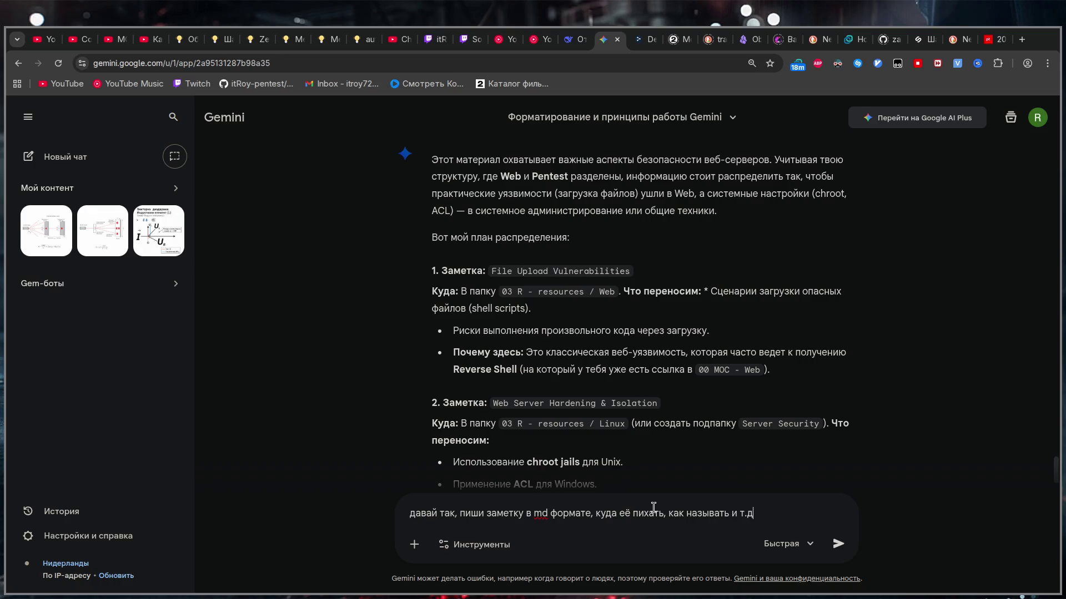
- Send the Markdown request, check the [[00 MOC - Pentest]] link in the draft, and switch to the pentest vault window
key(Return)
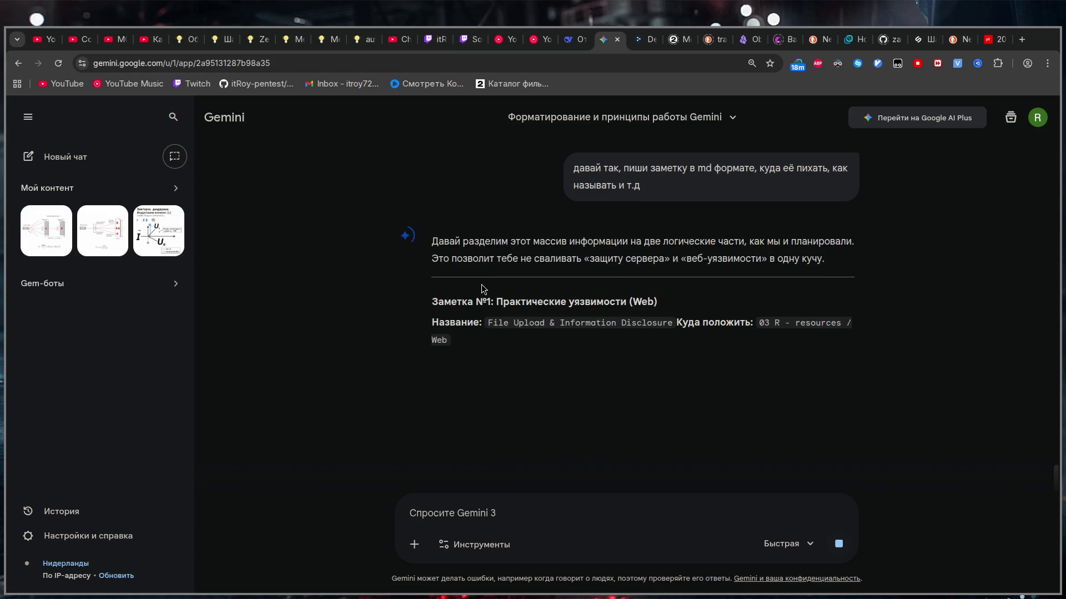
scroll(482, 284, down, 2)
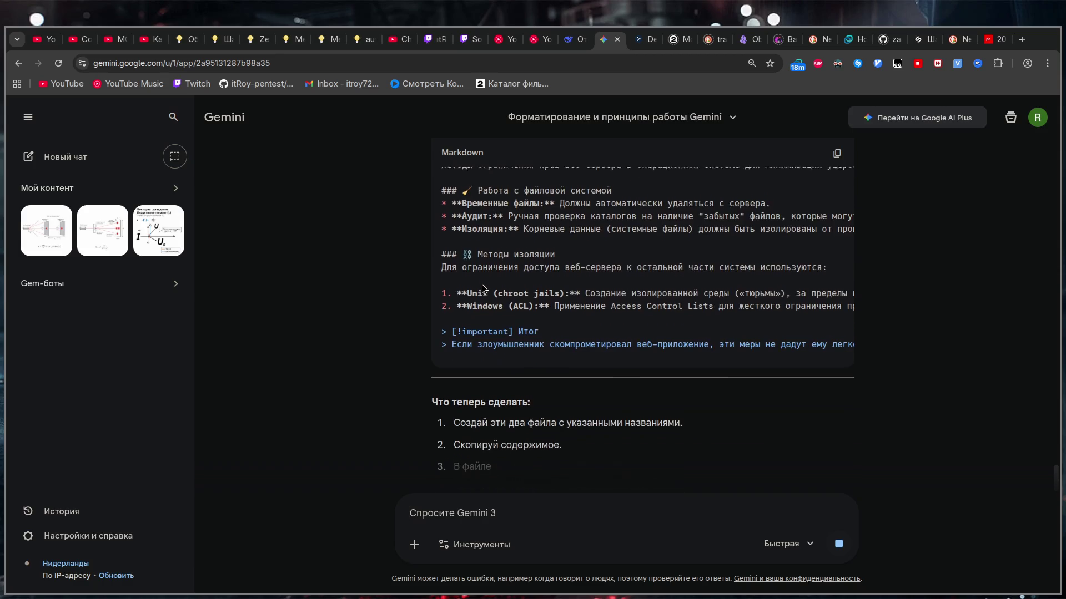
scroll(482, 289, up, 4)
scroll(482, 285, down, 2)
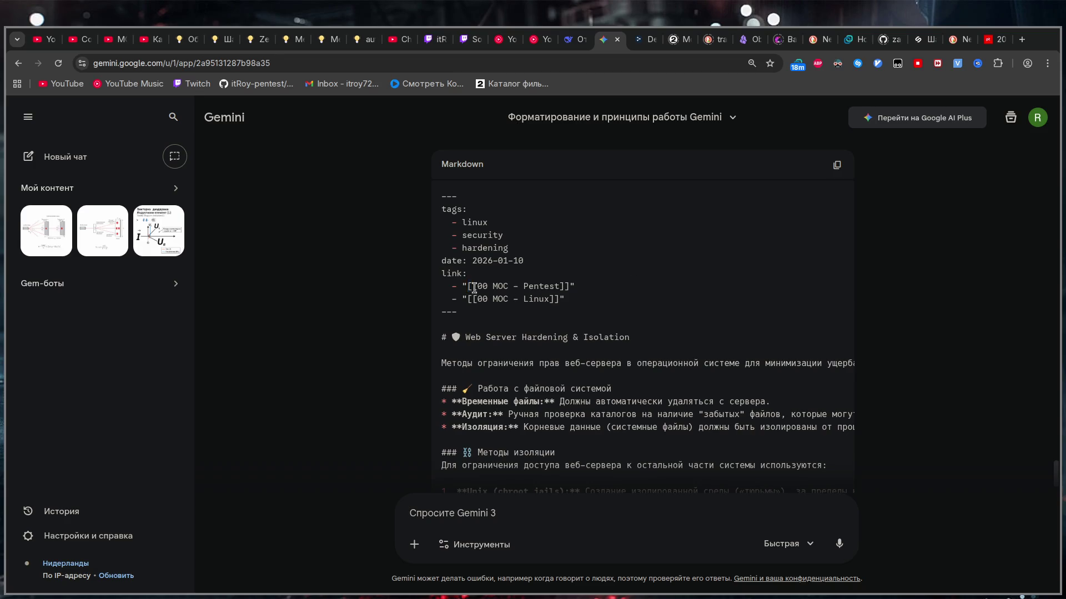
drag(467, 286, 571, 286)
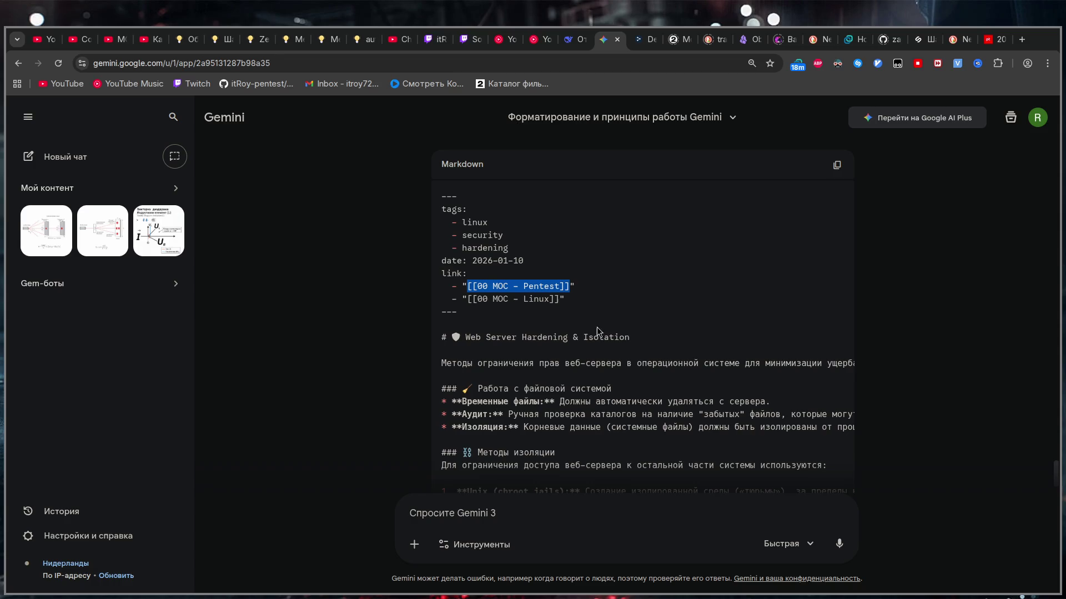
click(584, 302)
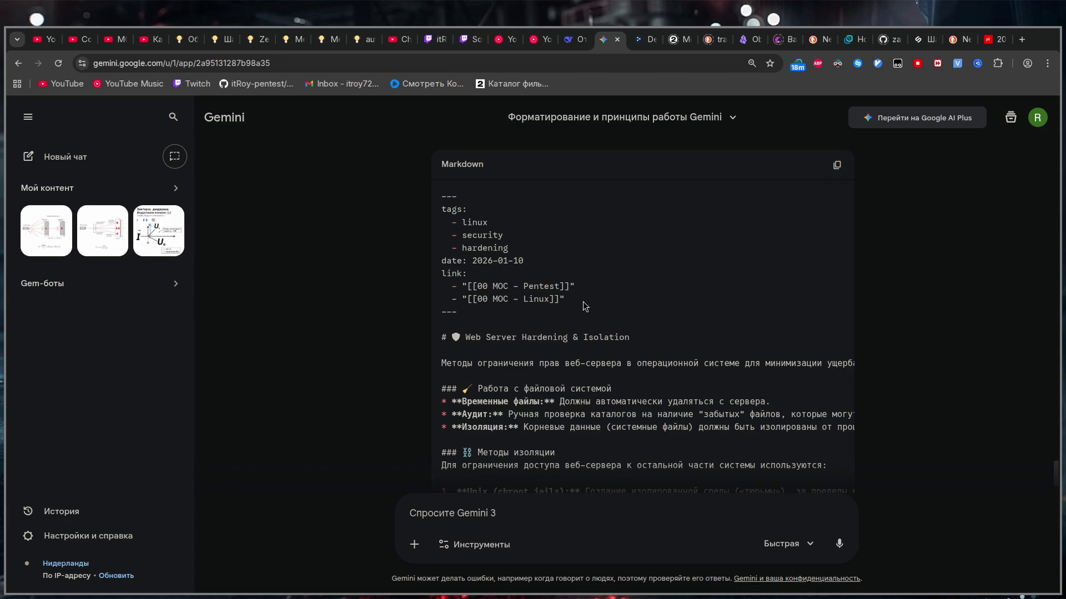
scroll(583, 301, up, 5)
scroll(583, 302, up, 3)
scroll(582, 302, up, 3)
scroll(582, 301, up, 1)
scroll(582, 302, up, 2)
scroll(583, 302, down, 6)
scroll(582, 302, down, 6)
scroll(583, 301, down, 2)
scroll(582, 302, up, 4)
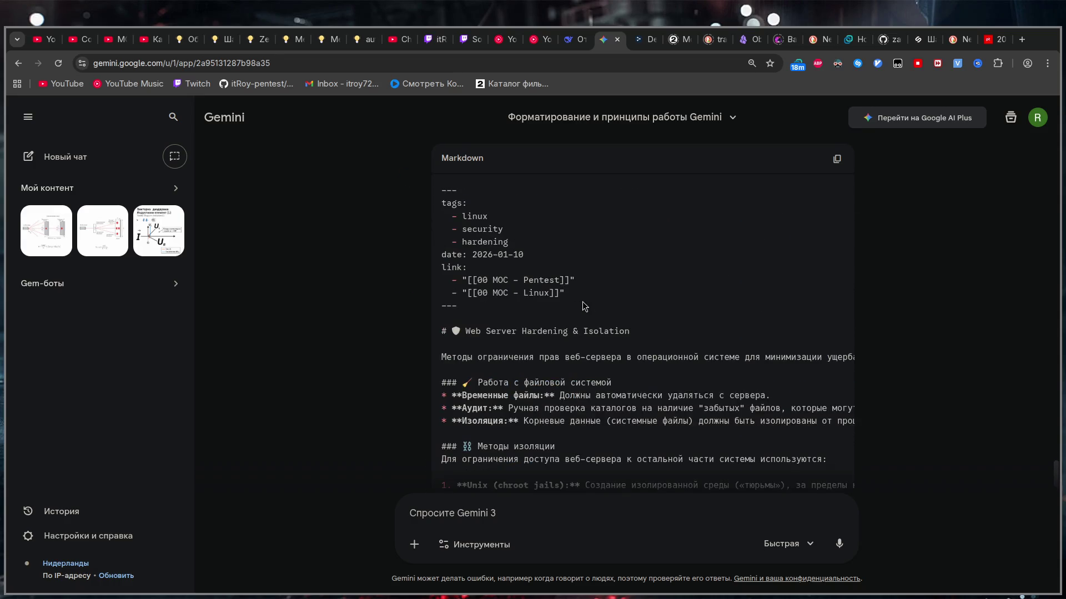
scroll(582, 301, down, 2)
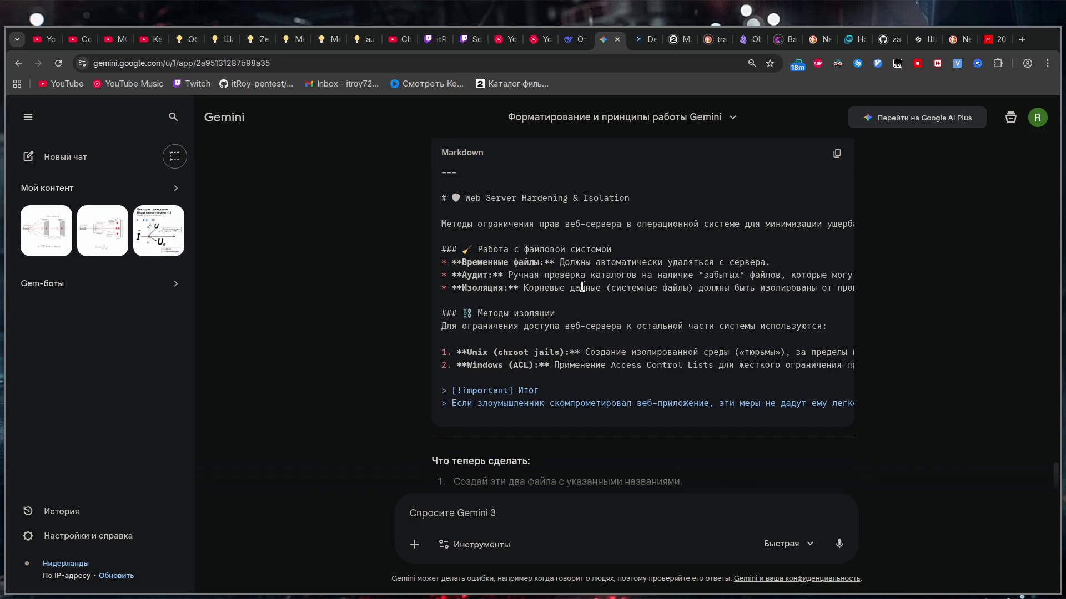
scroll(581, 287, up, 5)
scroll(583, 290, up, 4)
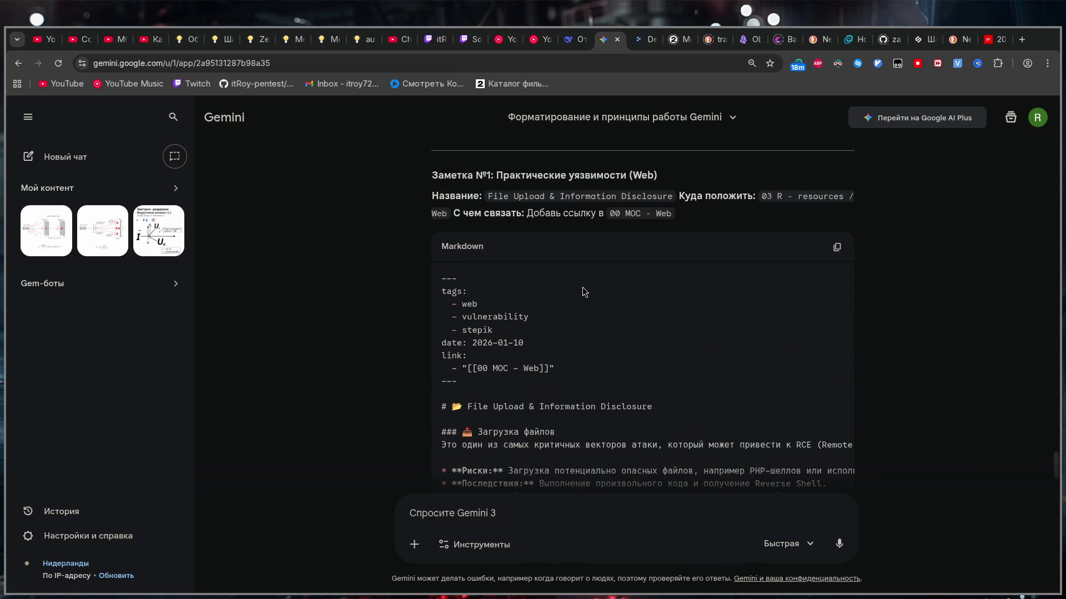
key(alt+Tab)
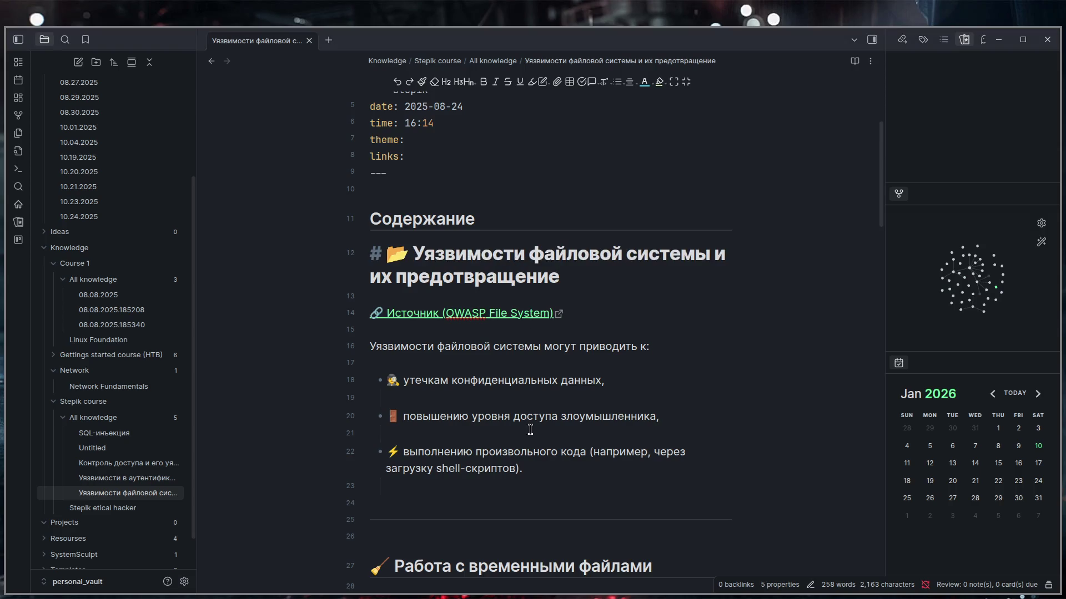
scroll(539, 402, down, 5)
scroll(540, 403, down, 5)
scroll(540, 402, down, 3)
scroll(539, 401, down, 3)
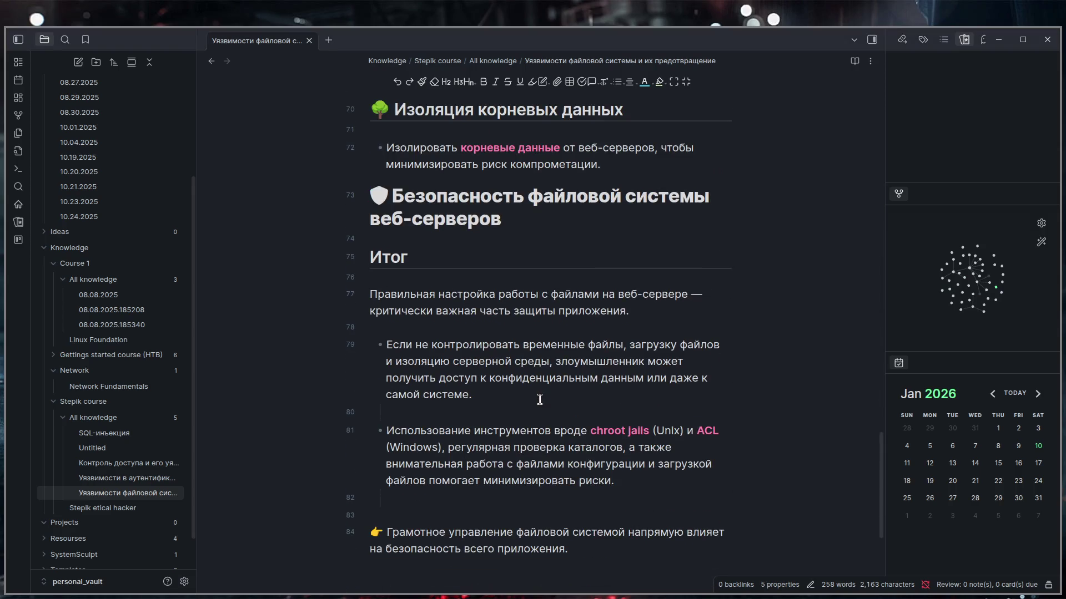
scroll(540, 400, up, 5)
scroll(539, 400, up, 5)
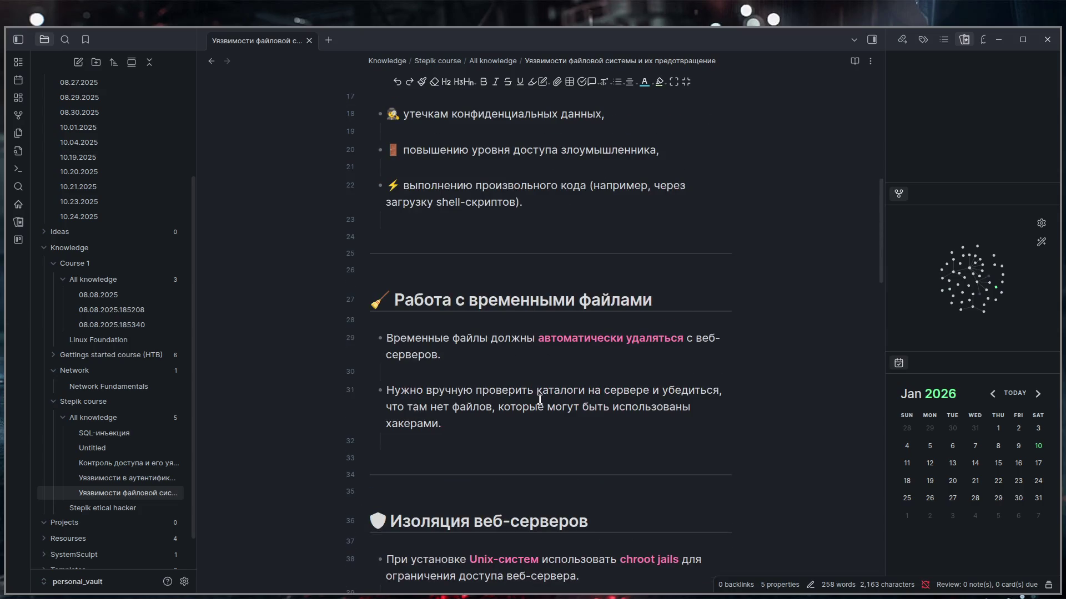
key(alt+Tab)
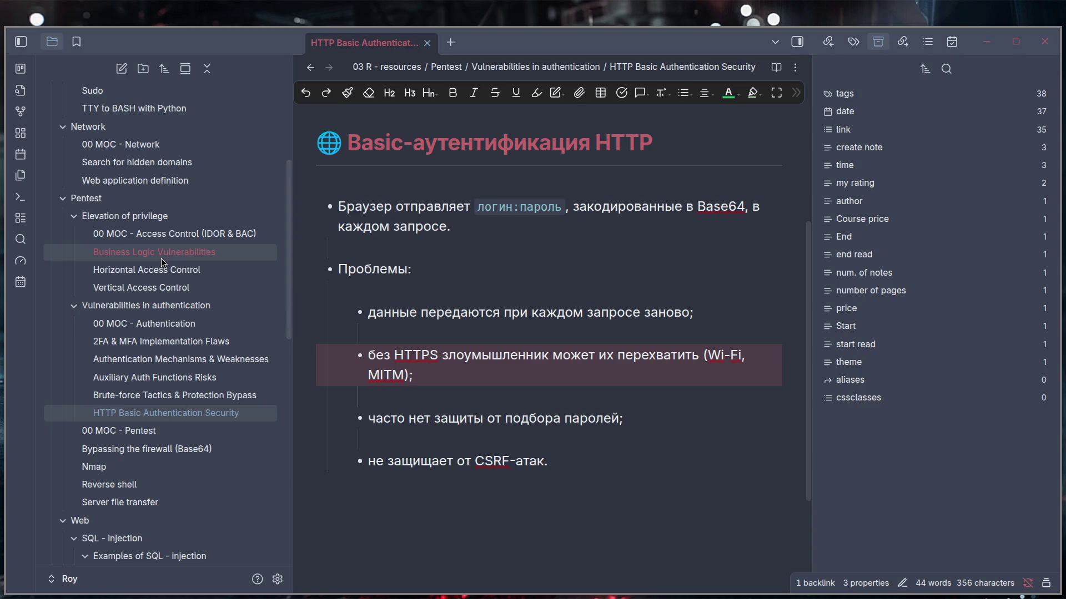
scroll(173, 328, up, 3)
scroll(149, 322, down, 2)
scroll(117, 292, down, 3)
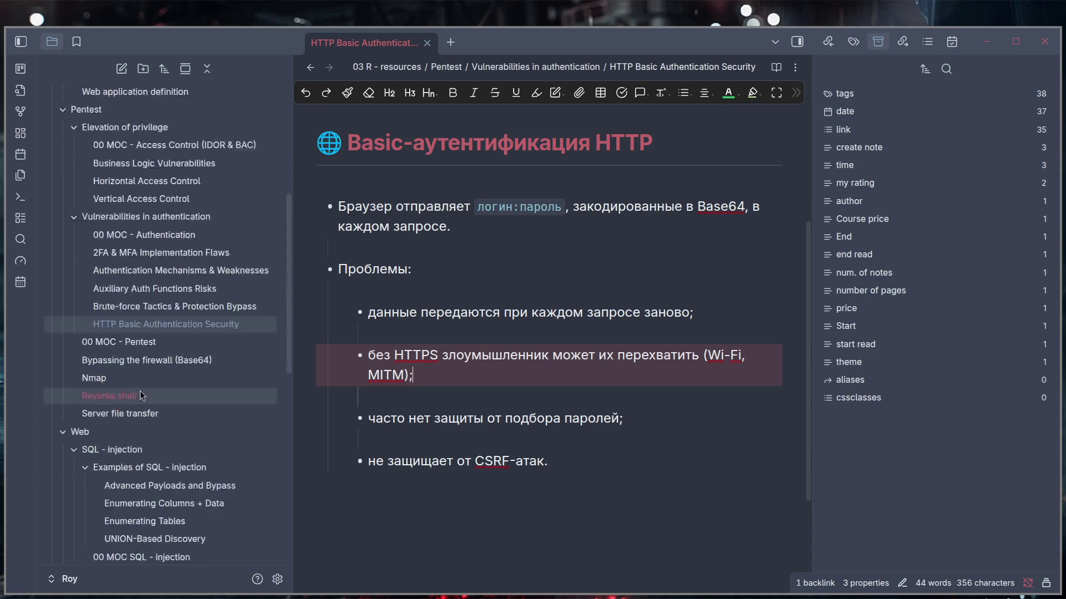
scroll(125, 312, down, 2)
- Look at Advanced Payloads and Bypass and Enumerating Tables notes, then return to the Gemini chat
click(169, 373)
scroll(468, 356, down, 5)
scroll(469, 357, down, 5)
click(167, 409)
scroll(456, 370, down, 5)
scroll(454, 367, down, 1)
scroll(442, 362, up, 3)
scroll(437, 400, down, 2)
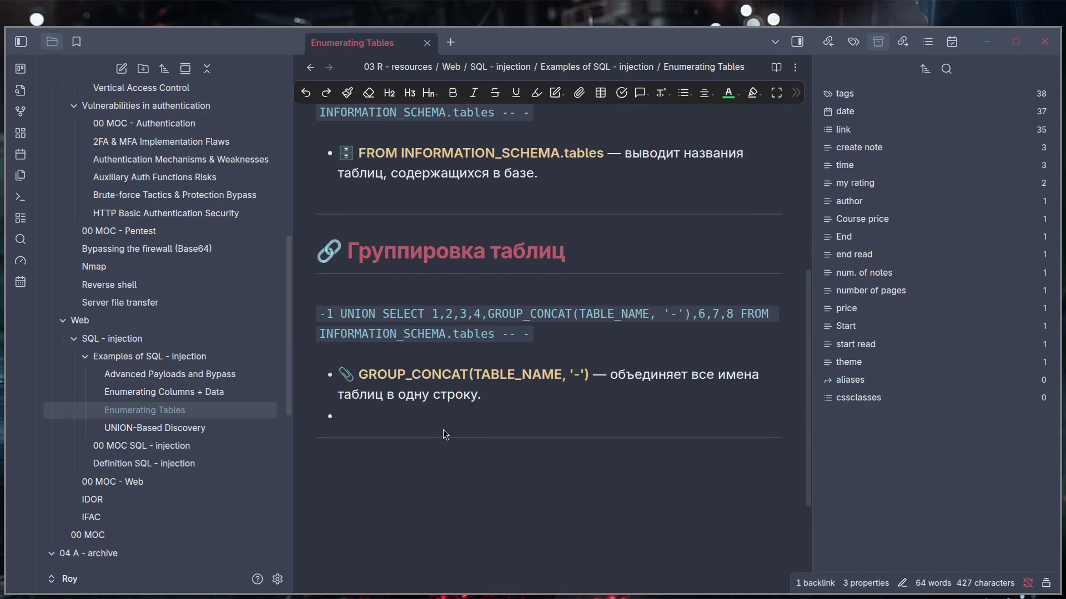
click(433, 421)
scroll(478, 416, up, 3)
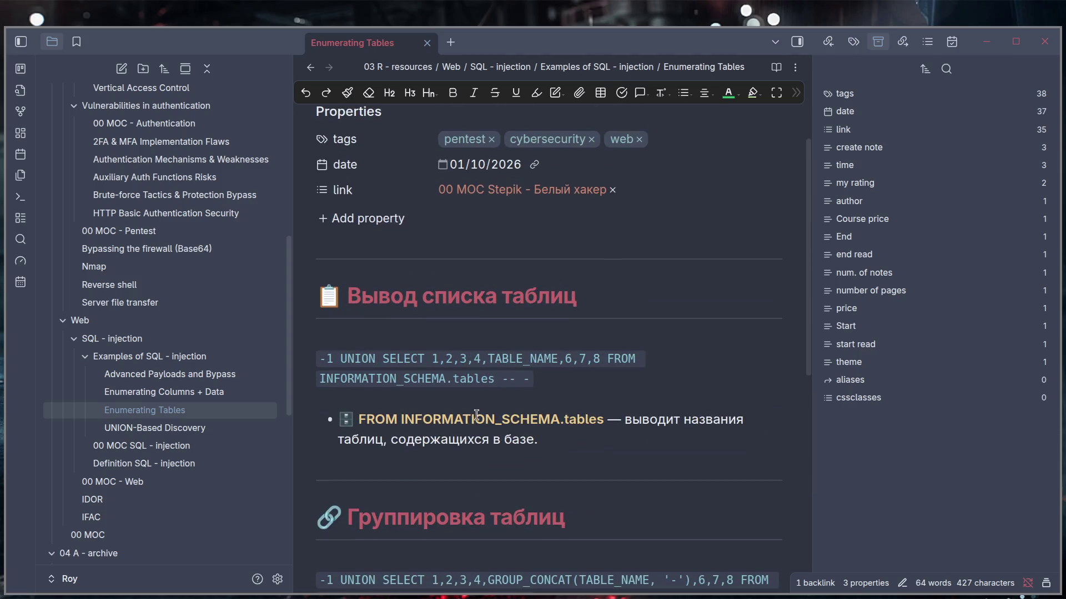
scroll(469, 407, down, 2)
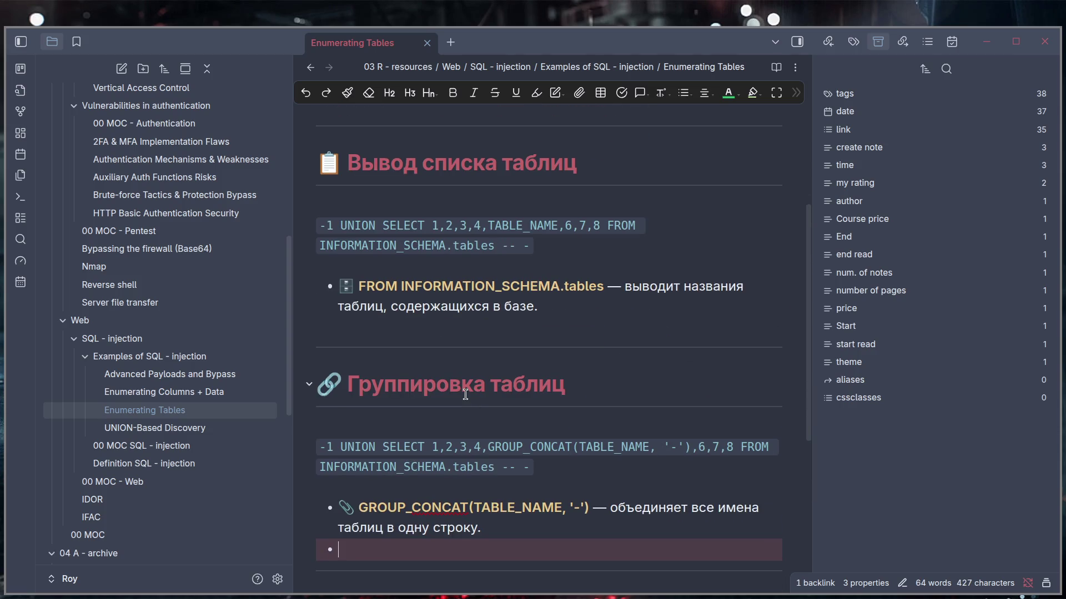
key(alt+Tab)
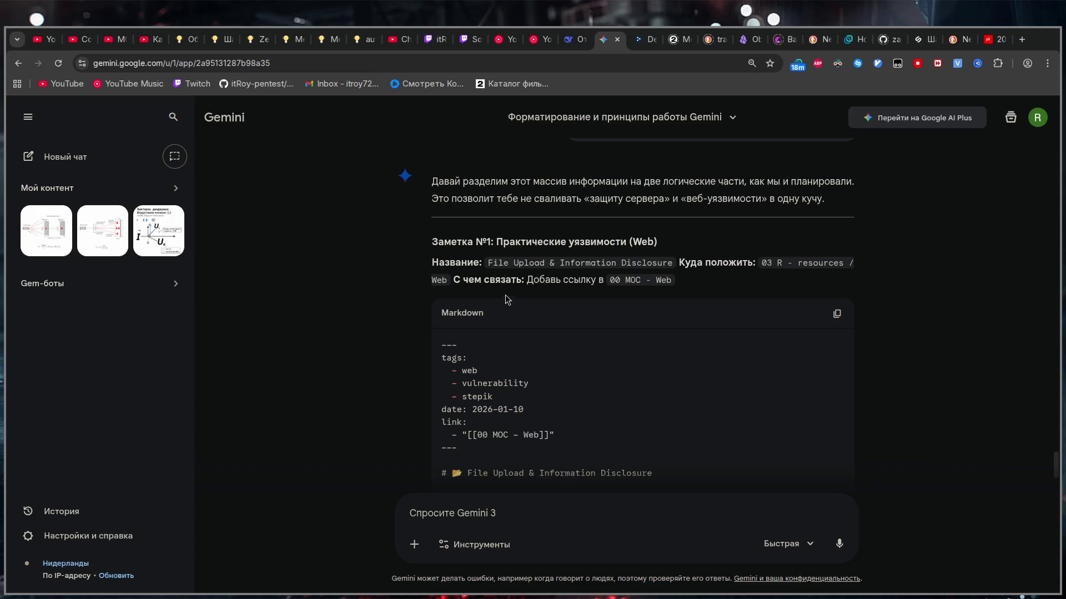
scroll(505, 300, up, 2)
scroll(511, 300, down, 1)
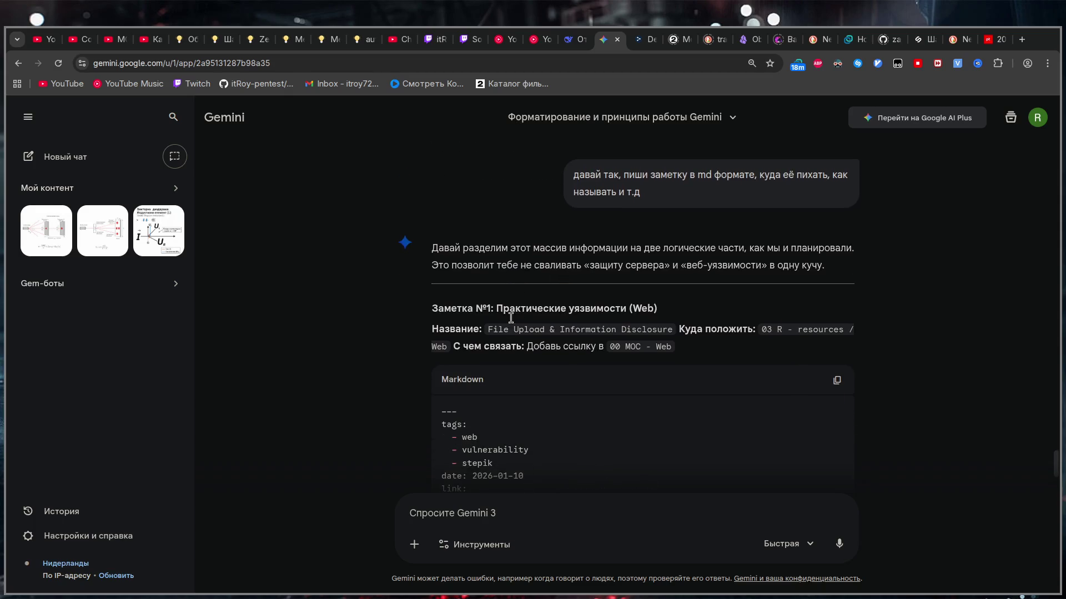
- Copy the suggested title File Upload & Information Disclosure and bring up the Web folder's actions in Obsidian
drag(522, 324, 675, 330)
key(ctrl+c)
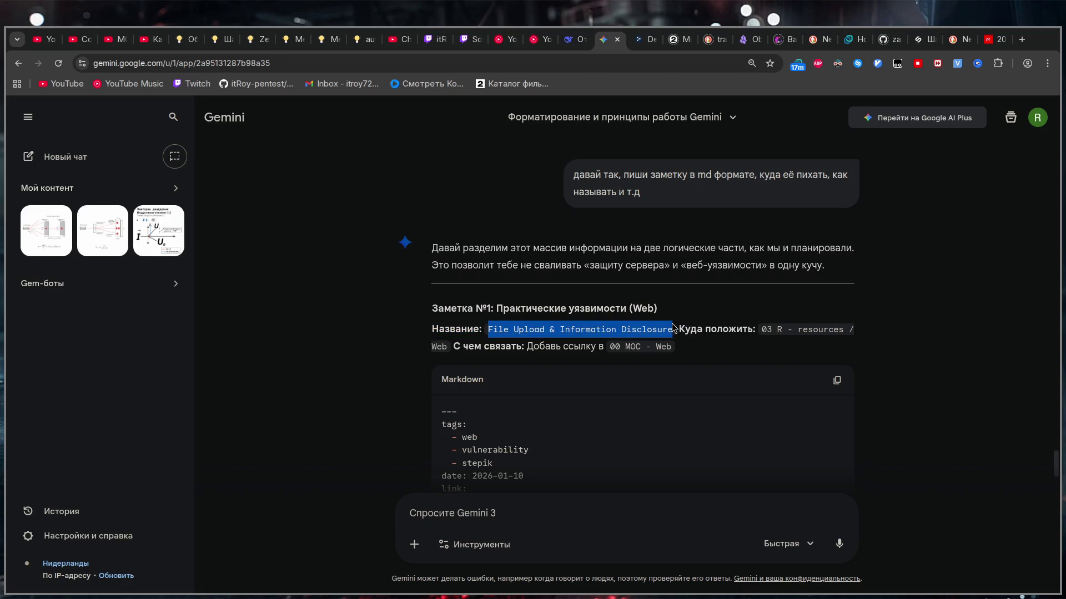
click(691, 300)
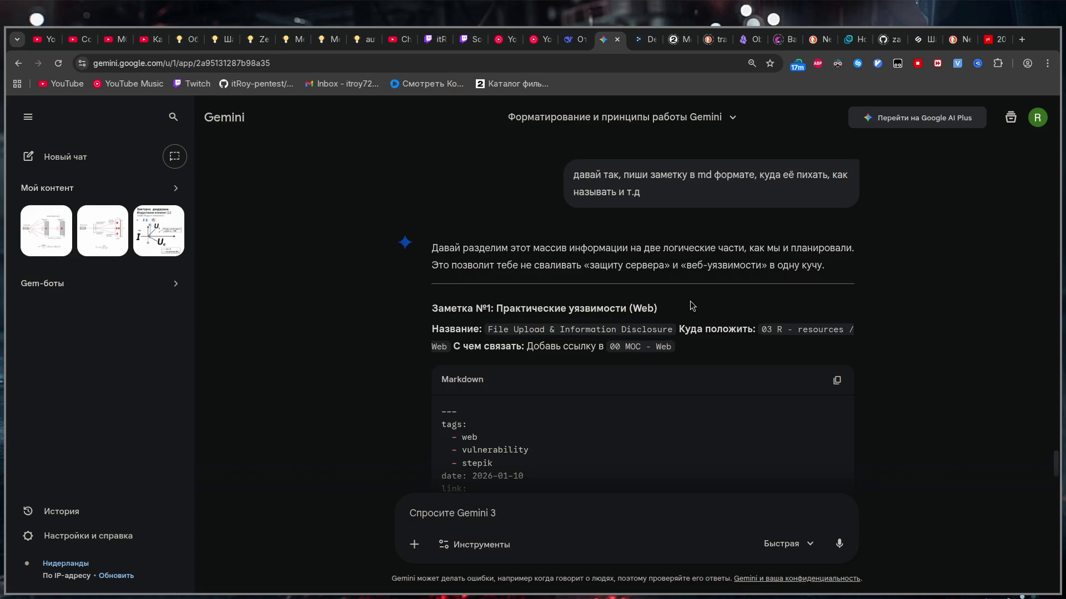
key(alt+Tab)
scroll(116, 419, down, 3)
scroll(100, 396, up, 3)
scroll(83, 371, up, 2)
scroll(66, 346, down, 2)
click(67, 350)
scroll(91, 300, up, 3)
right_click(97, 263)
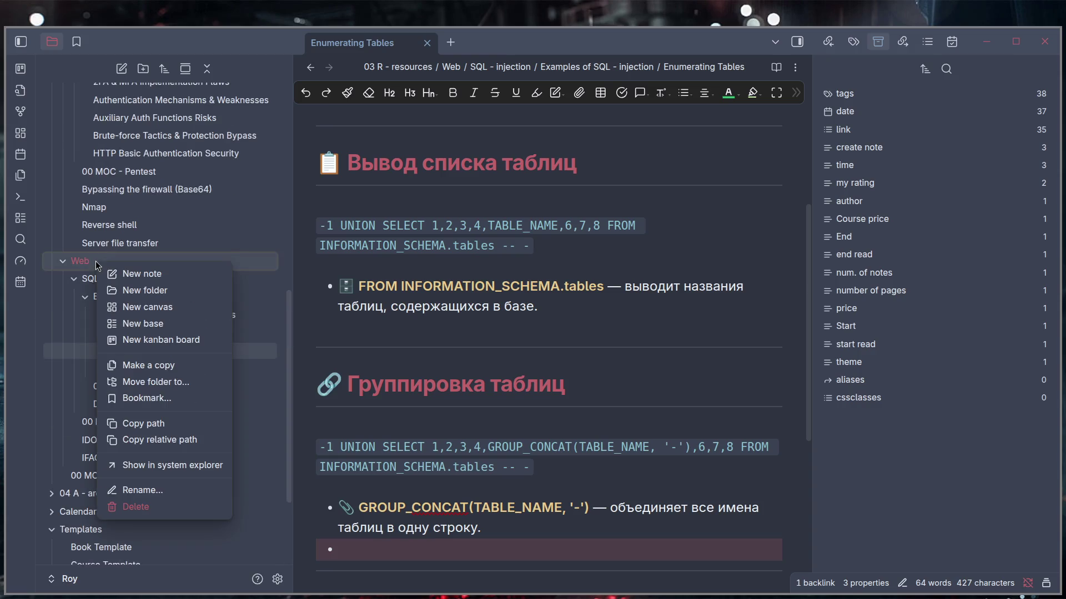
- Create a new note in Web titled File Upload & Information Disclosure
click(134, 274)
key(ctrl+v)
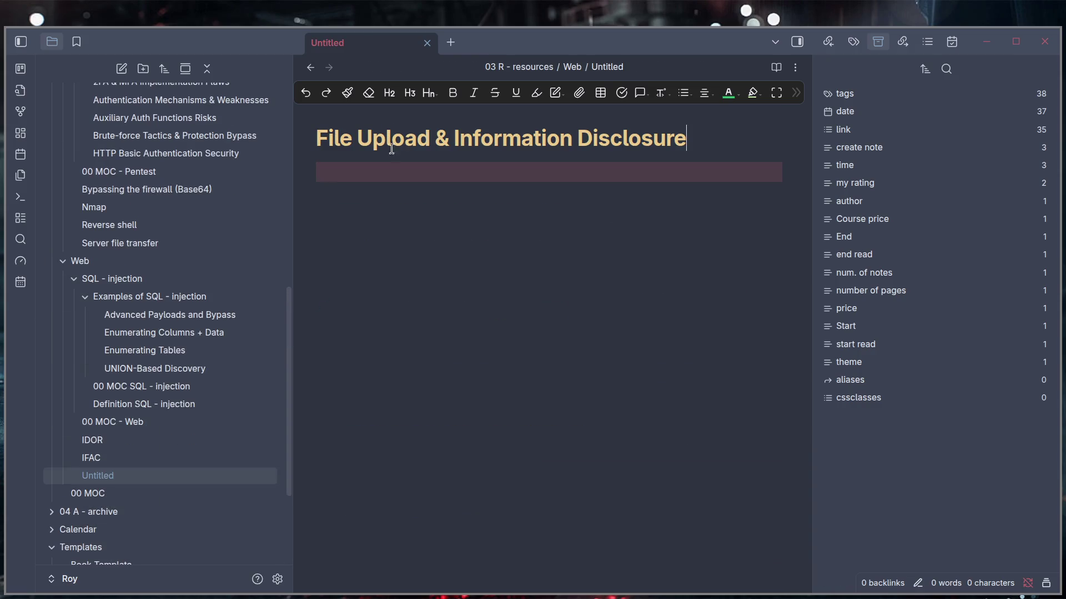
key(Return)
key(alt+Tab)
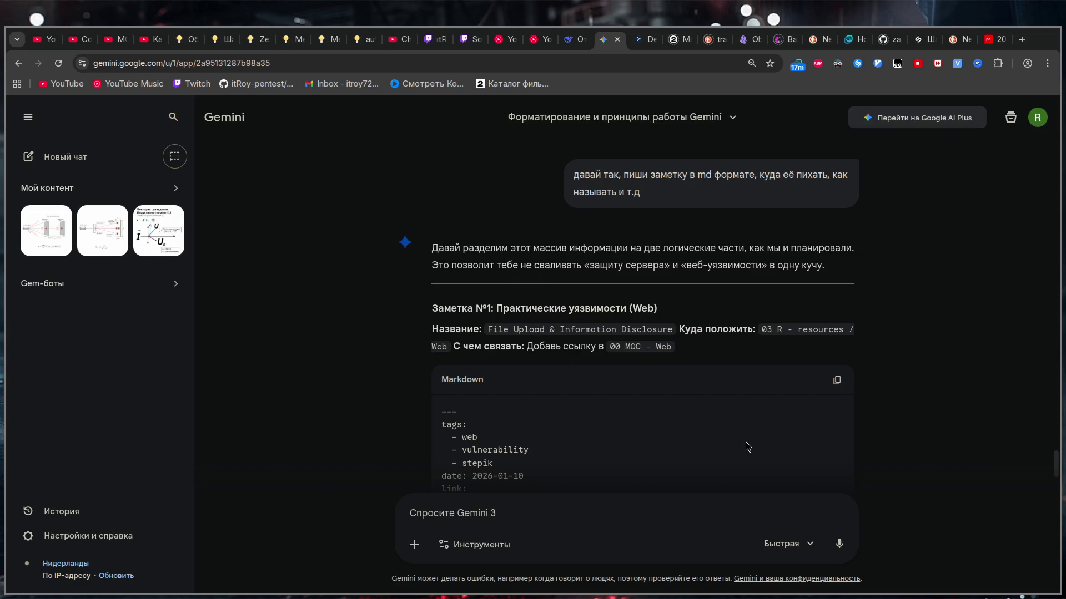
- Fill the new note with Gemini's Markdown draft and go to 00 MOC - Web
click(837, 378)
key(alt+Tab)
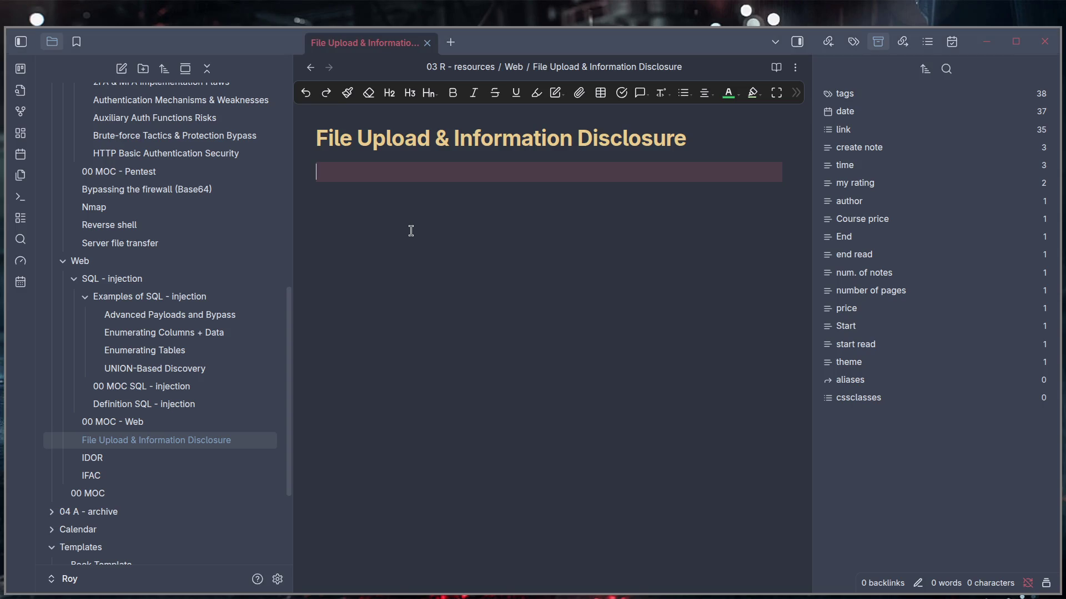
key(ctrl+v)
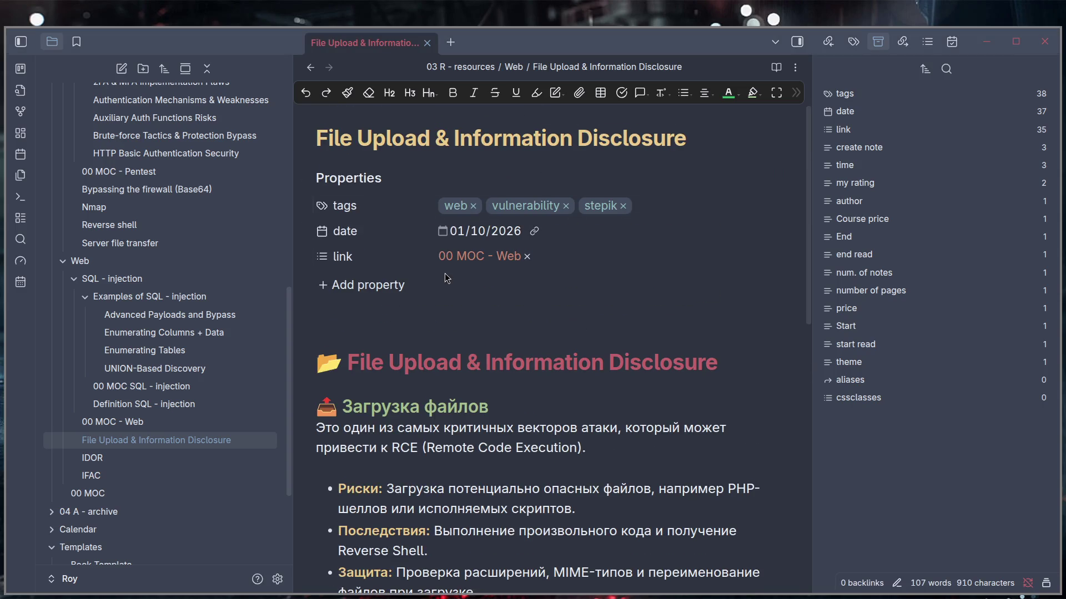
click(486, 259)
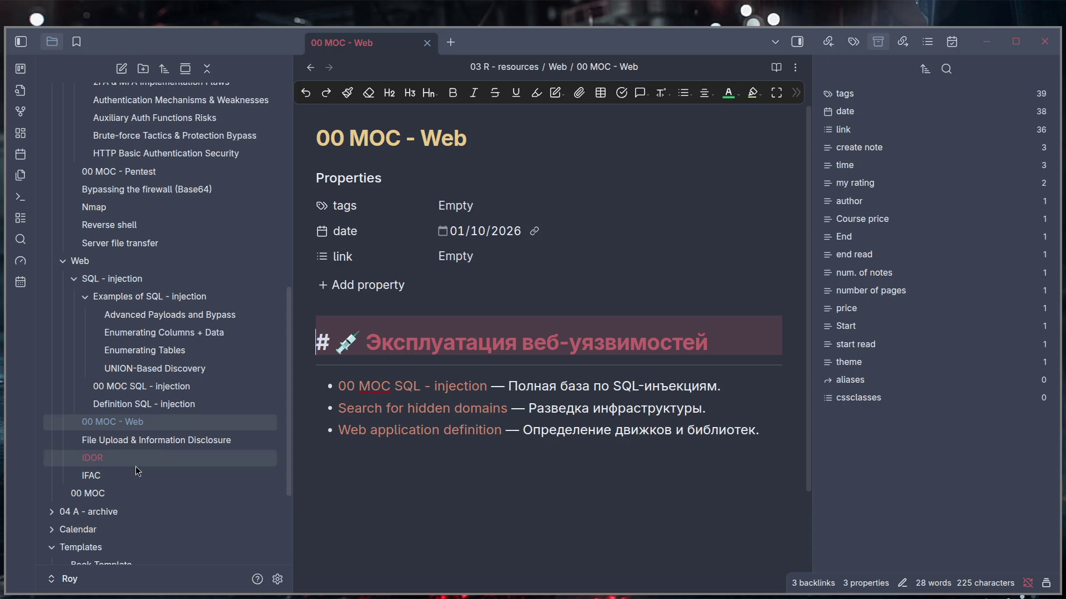
- Navigate from 00 MOC through 00 MOC - Web to the File Upload & Information Disclosure note
click(129, 494)
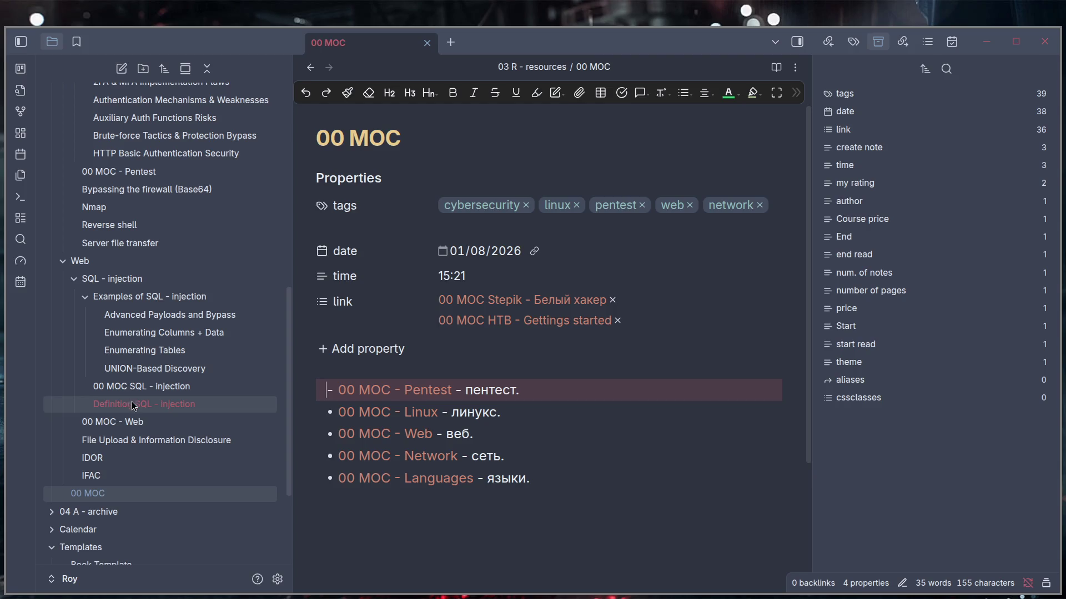
click(137, 422)
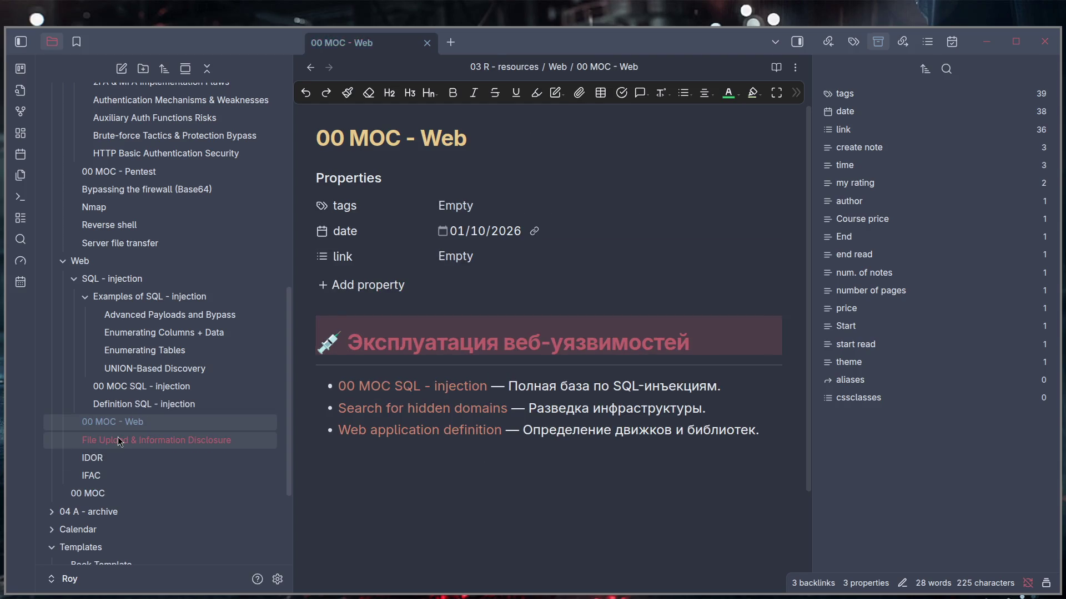
click(121, 439)
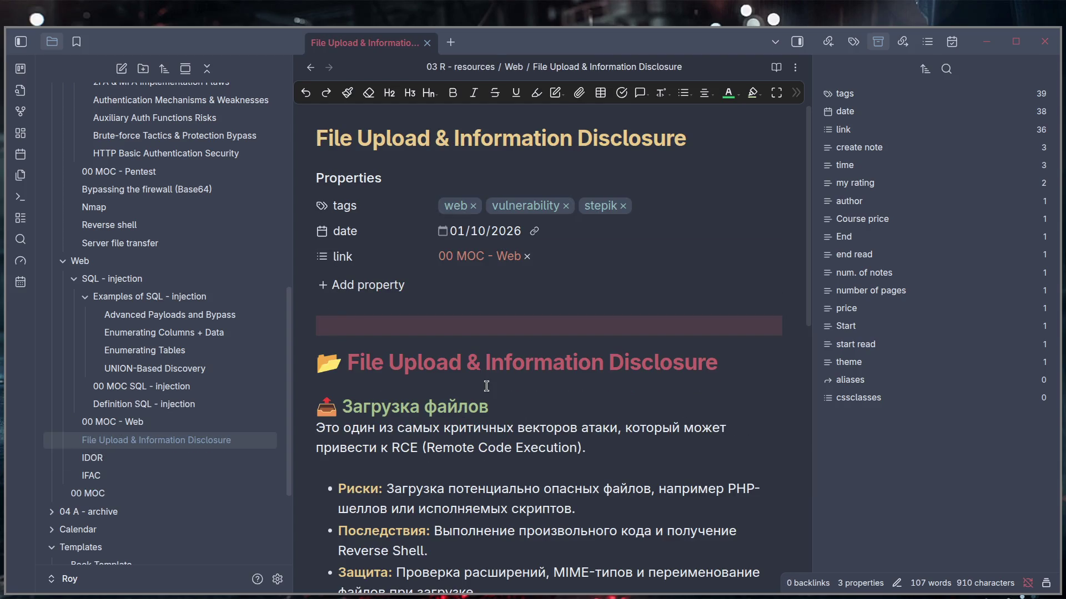
scroll(502, 379, down, 2)
scroll(378, 322, up, 2)
- Add a --- divider under the heading and review the «См. также» links line
click(326, 353)
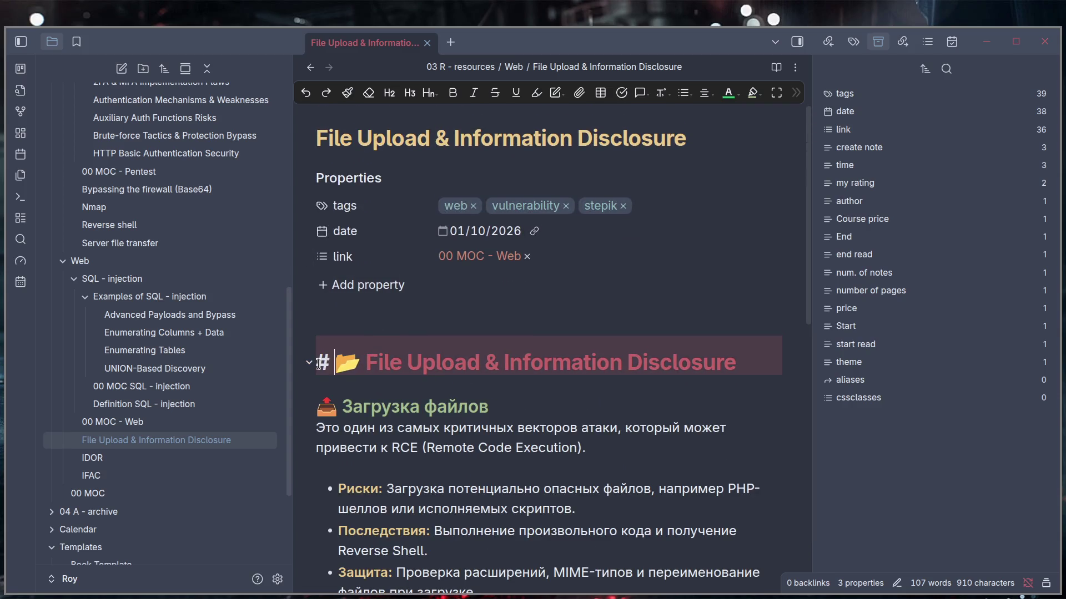
key(Down)
text(---)
key(Return)
scroll(352, 375, down, 3)
scroll(388, 365, down, 3)
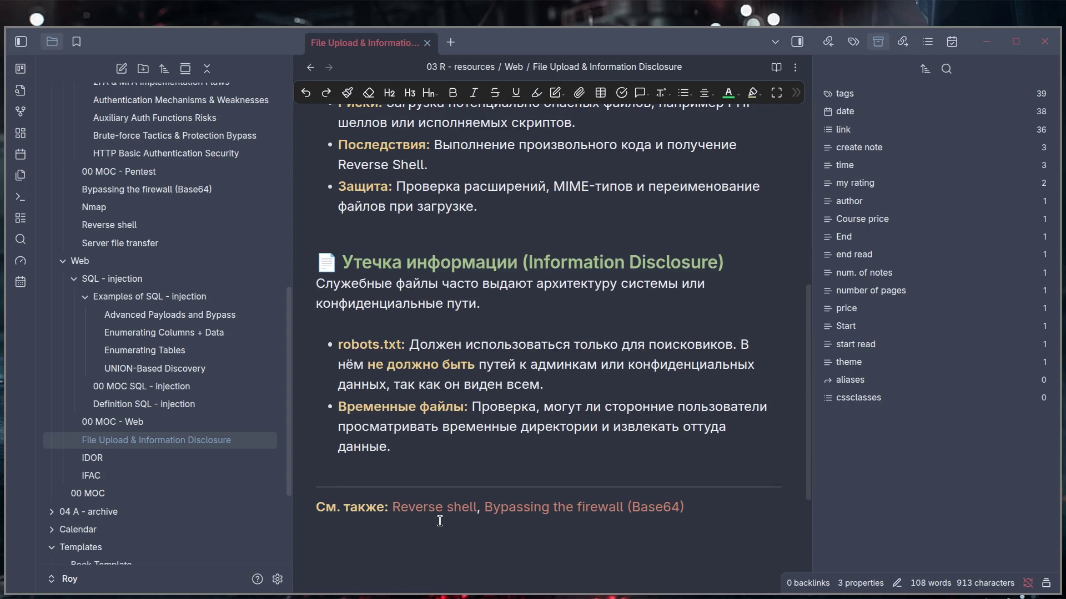
scroll(440, 522, down, 1)
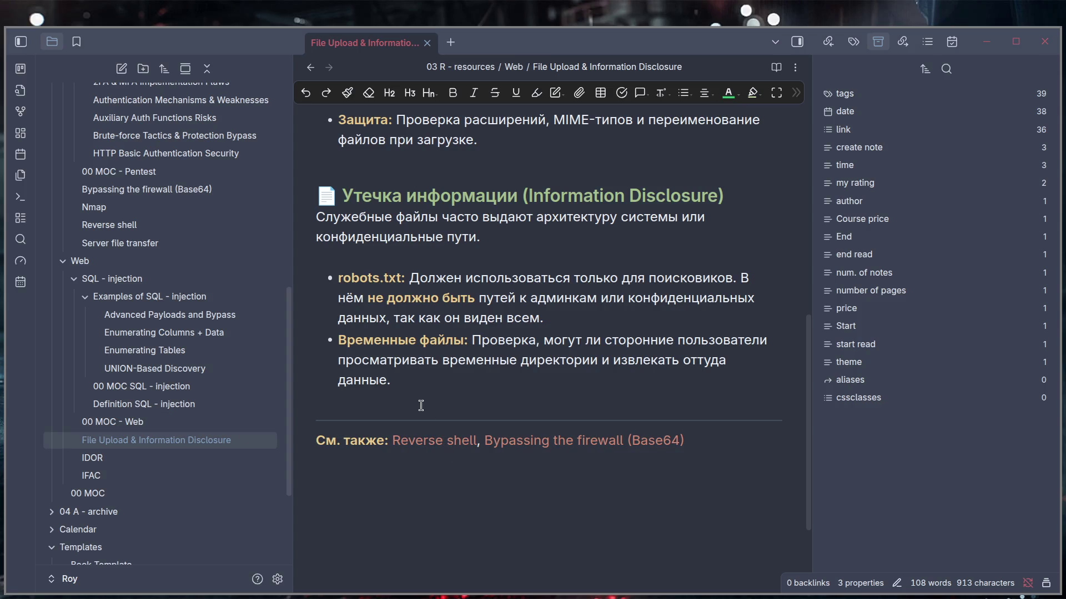
click(727, 450)
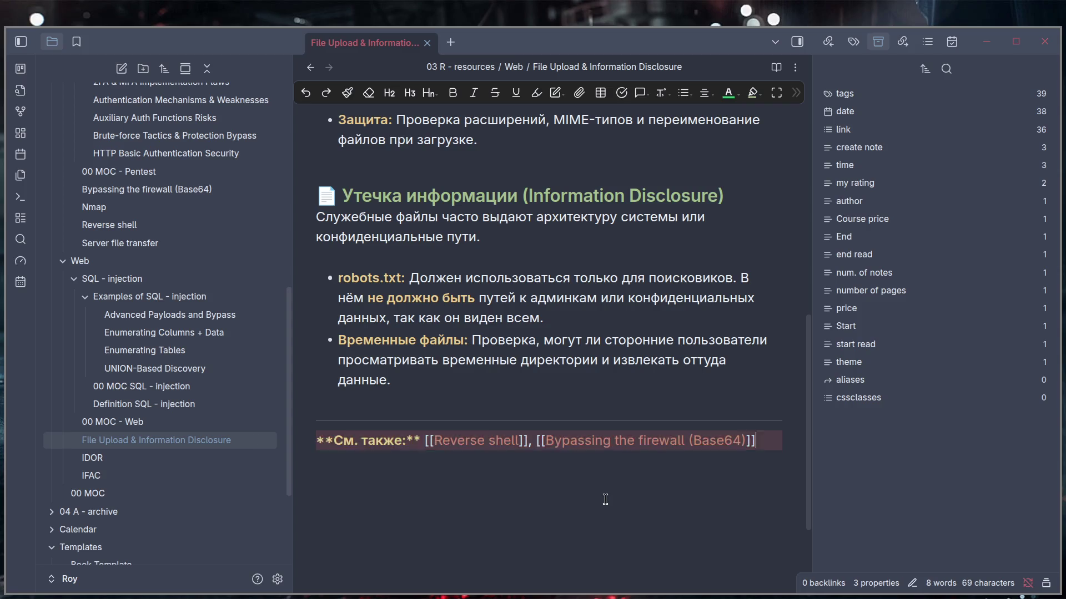
scroll(200, 255, up, 3)
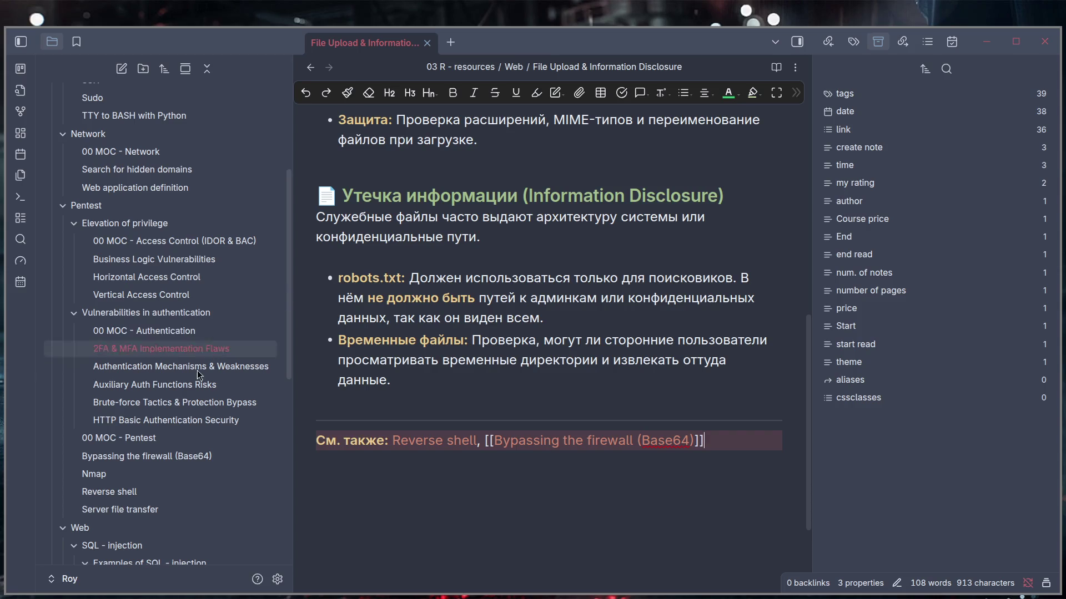
scroll(197, 376, down, 1)
scroll(197, 376, down, 2)
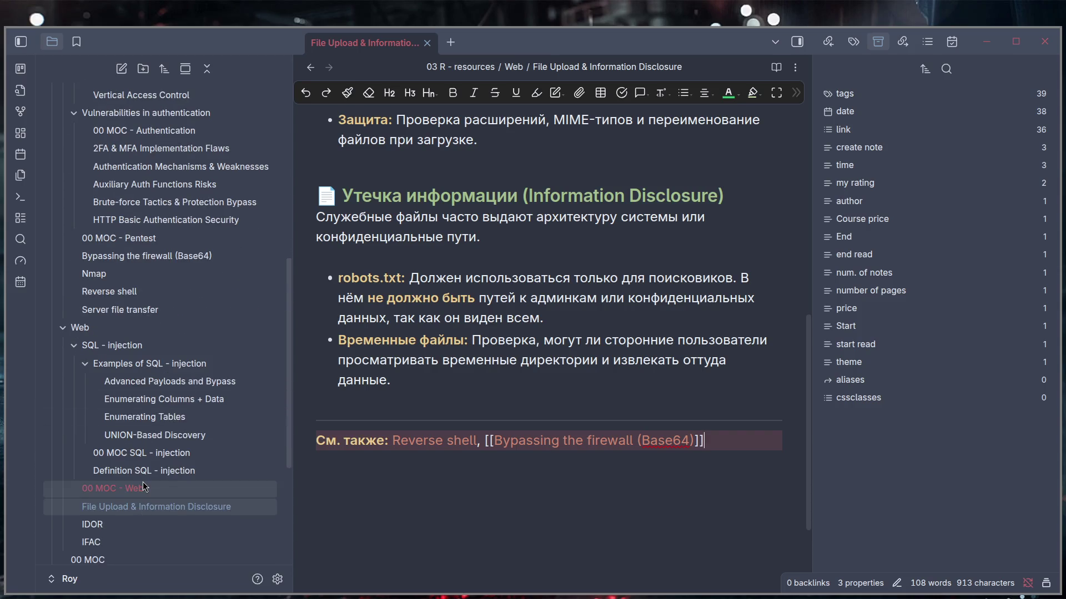
scroll(125, 479, down, 1)
- Glance at the IDOR note, reopen File Upload & Information Disclosure, and switch to the Gemini chat
click(104, 458)
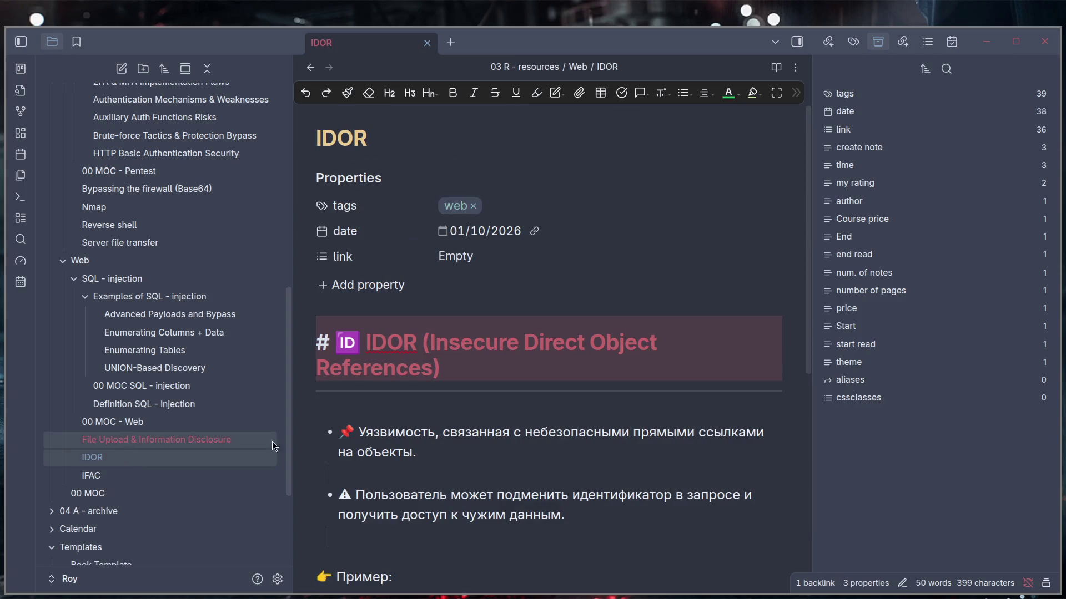
scroll(511, 405, down, 2)
scroll(511, 405, down, 4)
scroll(511, 404, up, 4)
scroll(377, 391, down, 1)
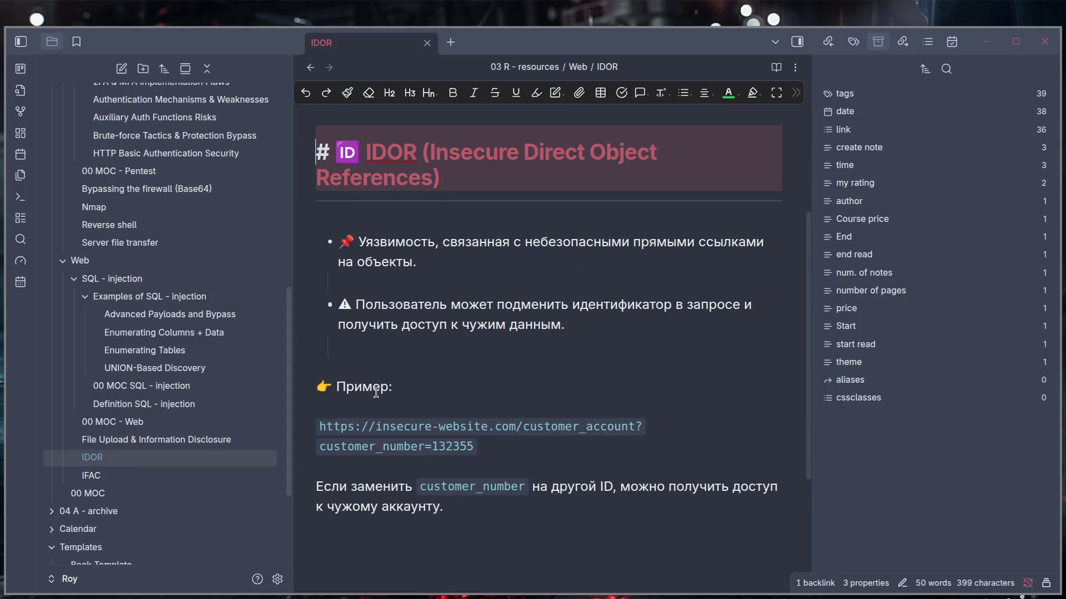
scroll(377, 392, up, 1)
click(158, 440)
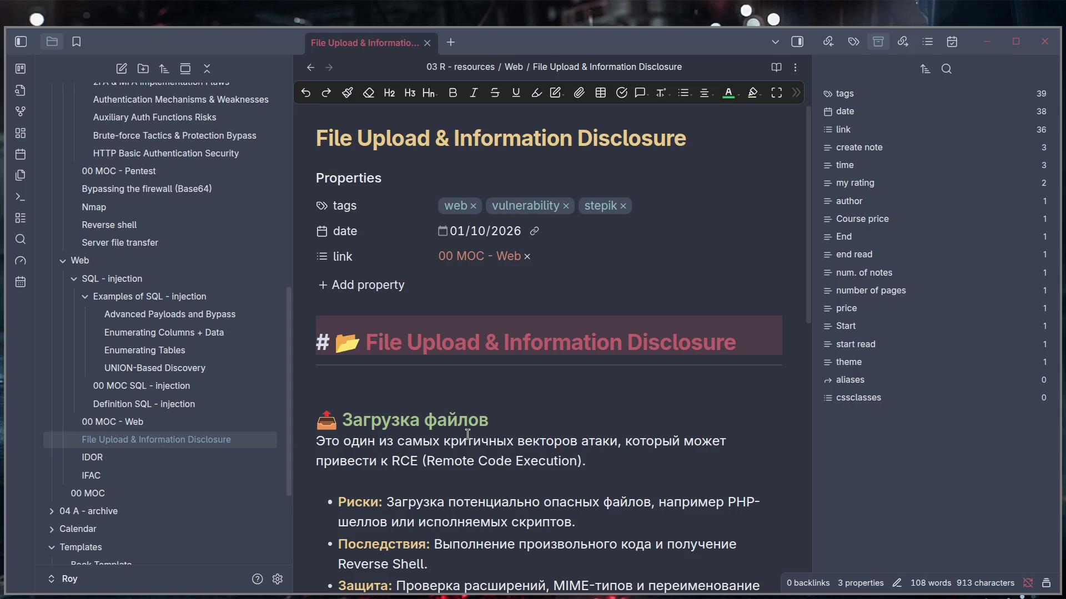
key(alt+Tab)
scroll(561, 393, down, 4)
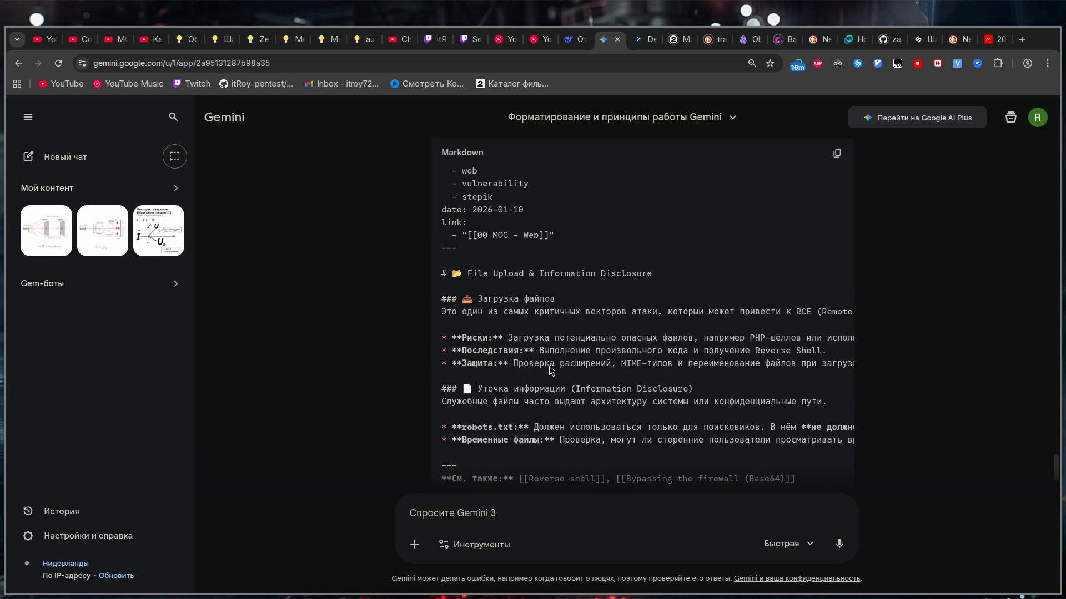
scroll(550, 370, down, 5)
- Copy the 'Web Server Hardening & Isolation' title from Gemini and create a note with that name in the Pentest folder
drag(486, 291, 655, 302)
key(ctrl+c)
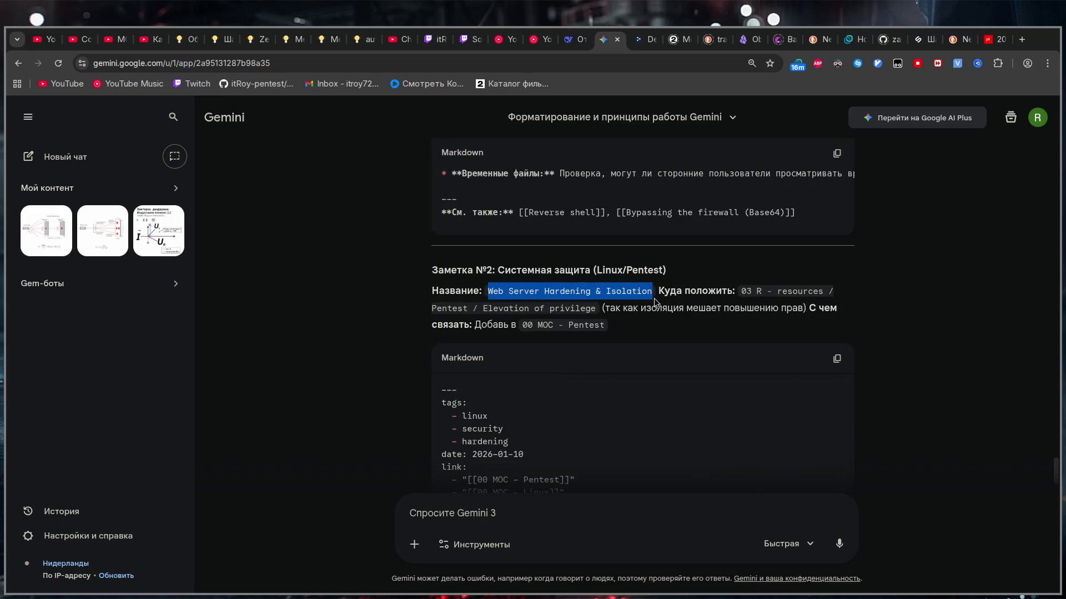
click(648, 343)
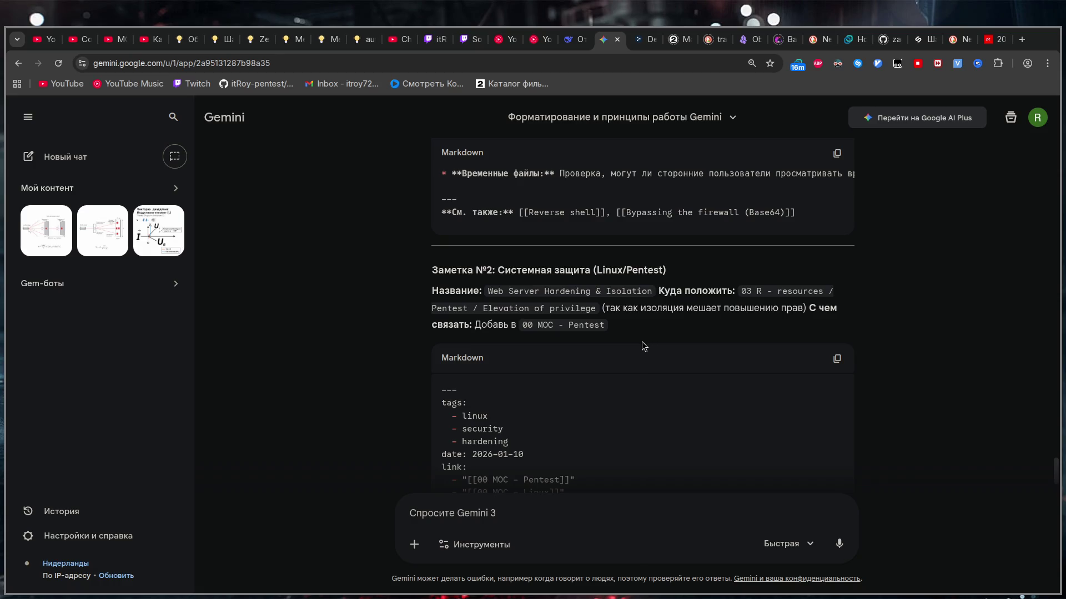
key(alt+Tab)
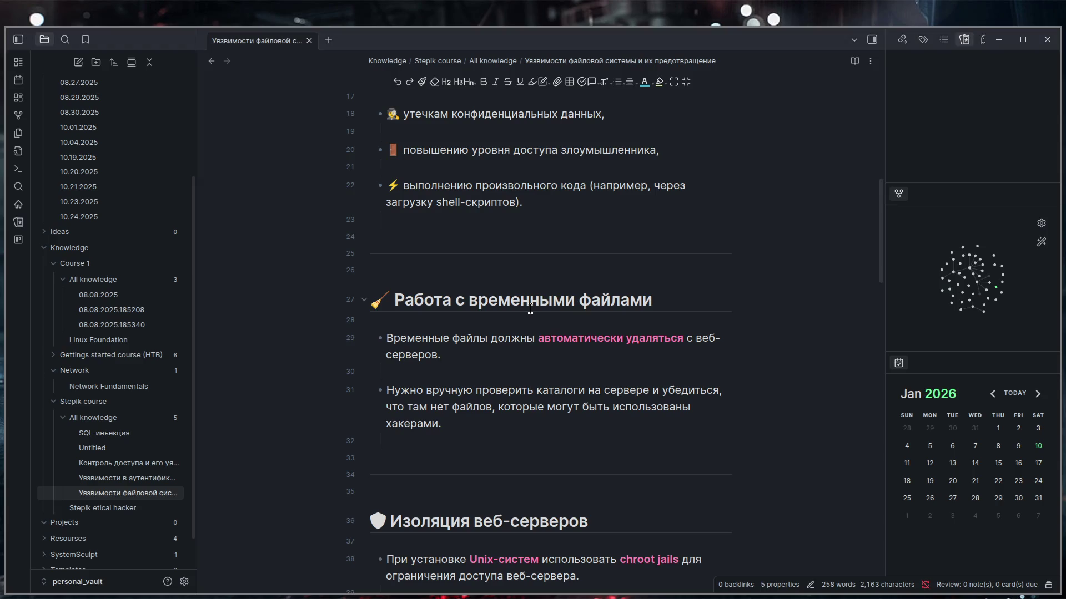
key(alt+Tab)
scroll(162, 277, up, 5)
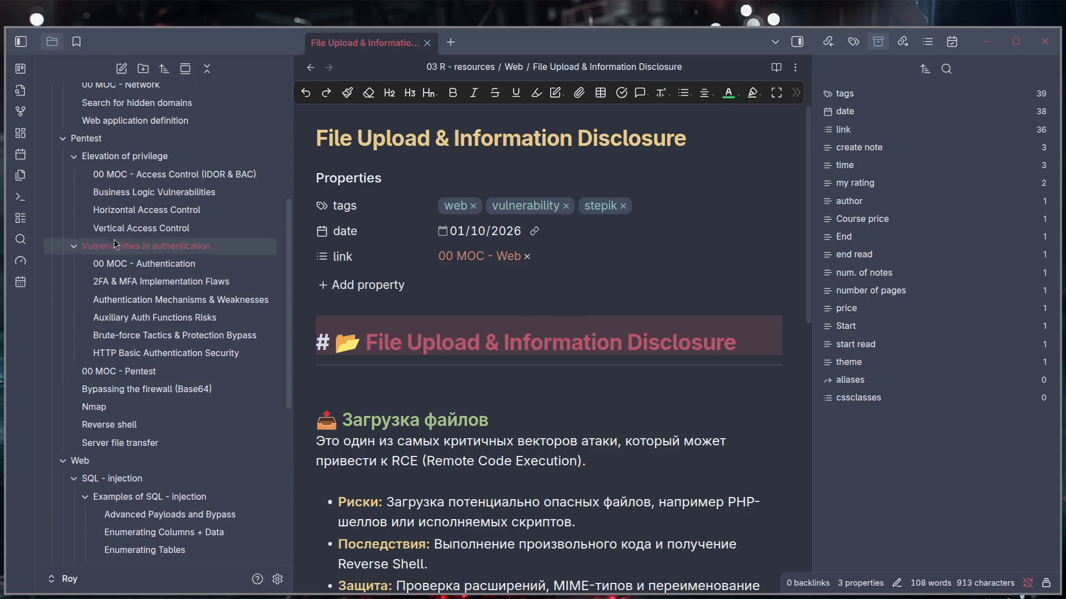
right_click(108, 143)
click(123, 152)
key(ctrl+v)
key(Return)
- Copy Gemini's second Markdown draft and paste it into the new note's body
key(alt+Tab)
click(835, 359)
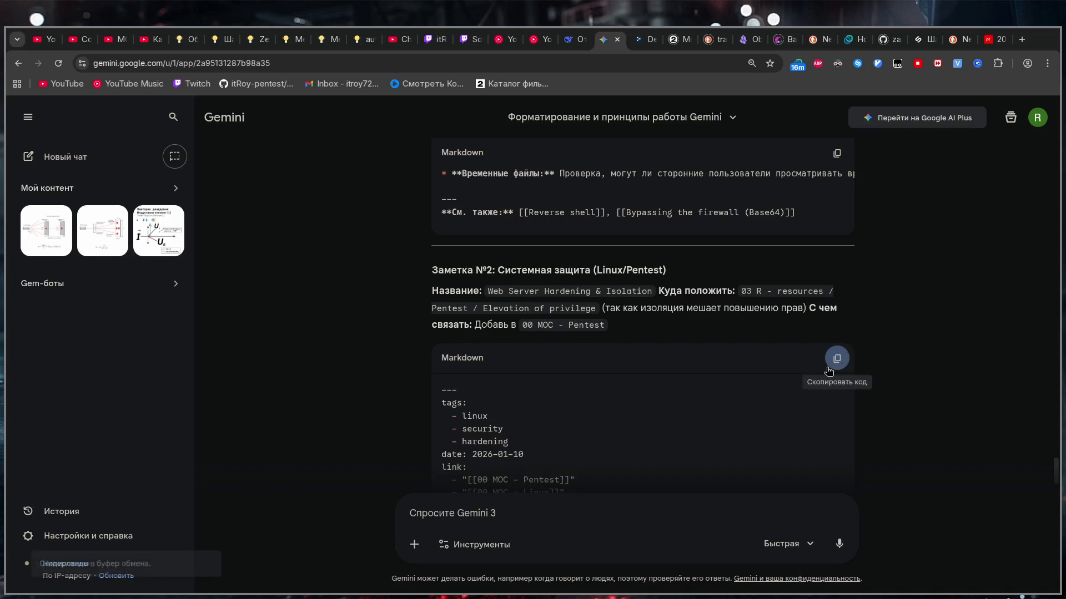
key(alt+Tab)
key(ctrl+v)
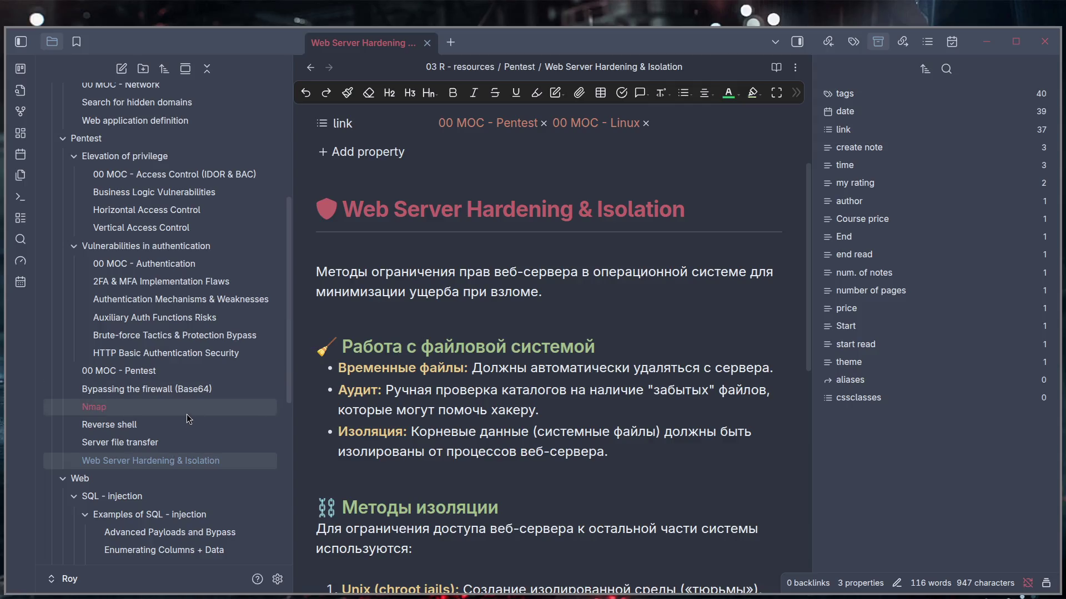
scroll(568, 385, down, 4)
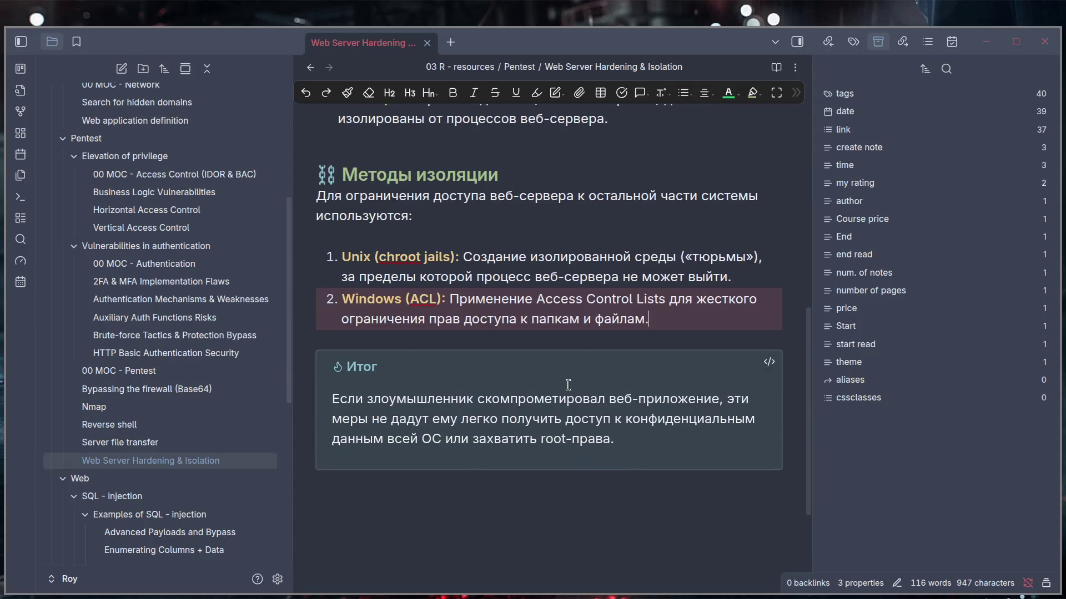
scroll(568, 385, up, 3)
scroll(409, 402, up, 3)
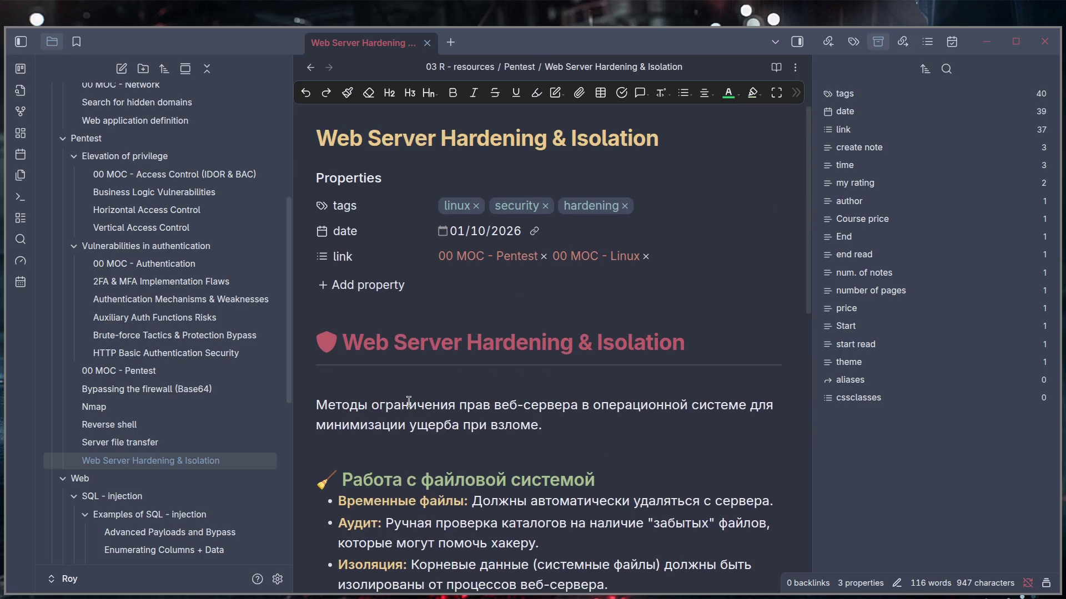
scroll(409, 402, down, 3)
scroll(397, 397, down, 2)
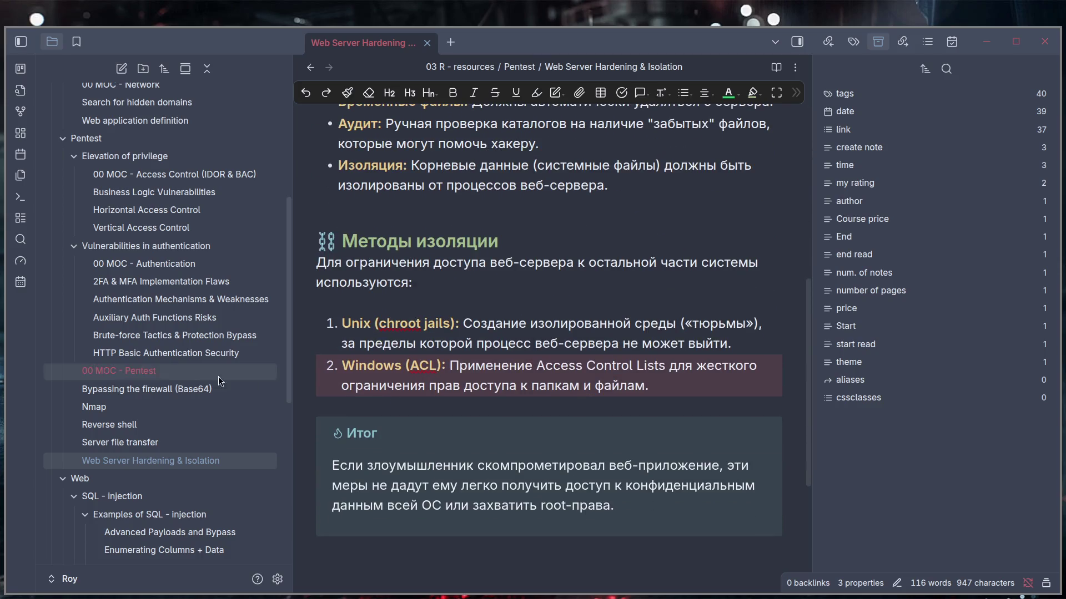
- Browse Reverse shell, SQL injection and other Pentest notes in the tree, then return to Web Server Hardening & Isolation
click(149, 426)
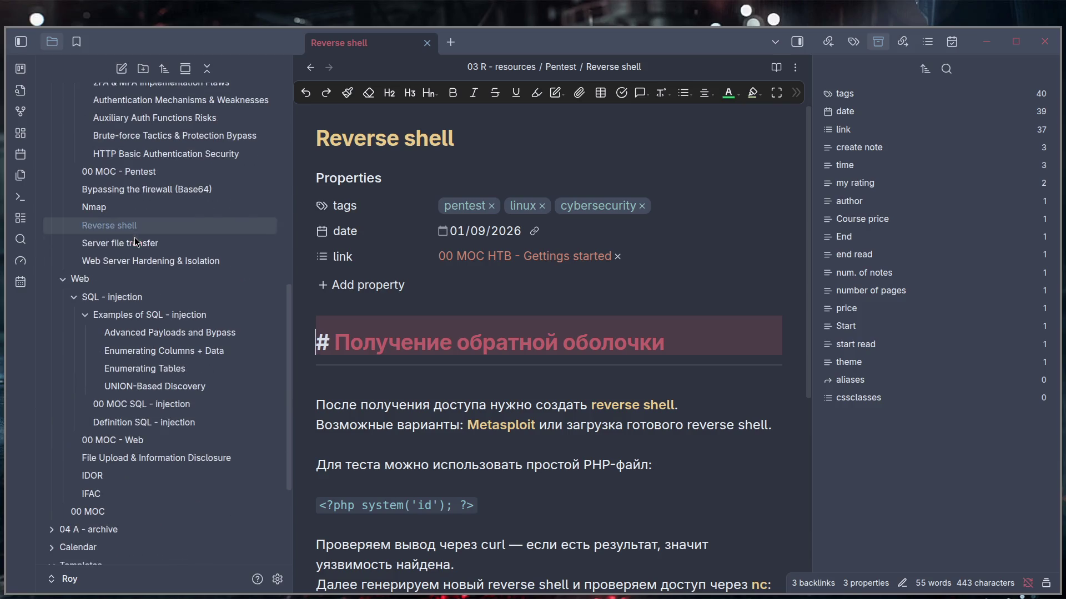
click(138, 242)
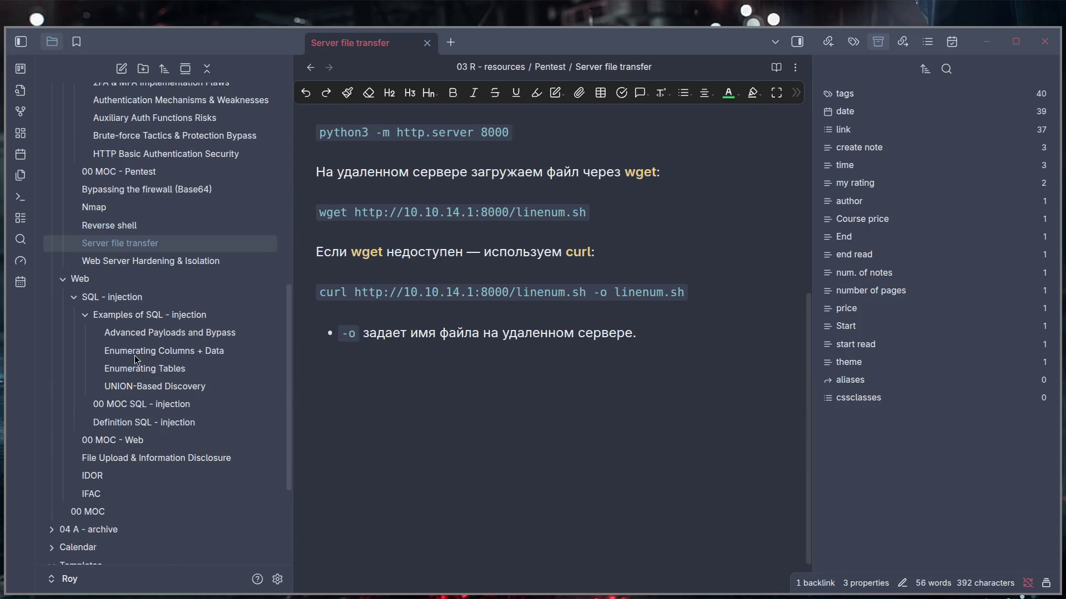
click(167, 332)
click(165, 350)
scroll(360, 359, down, 3)
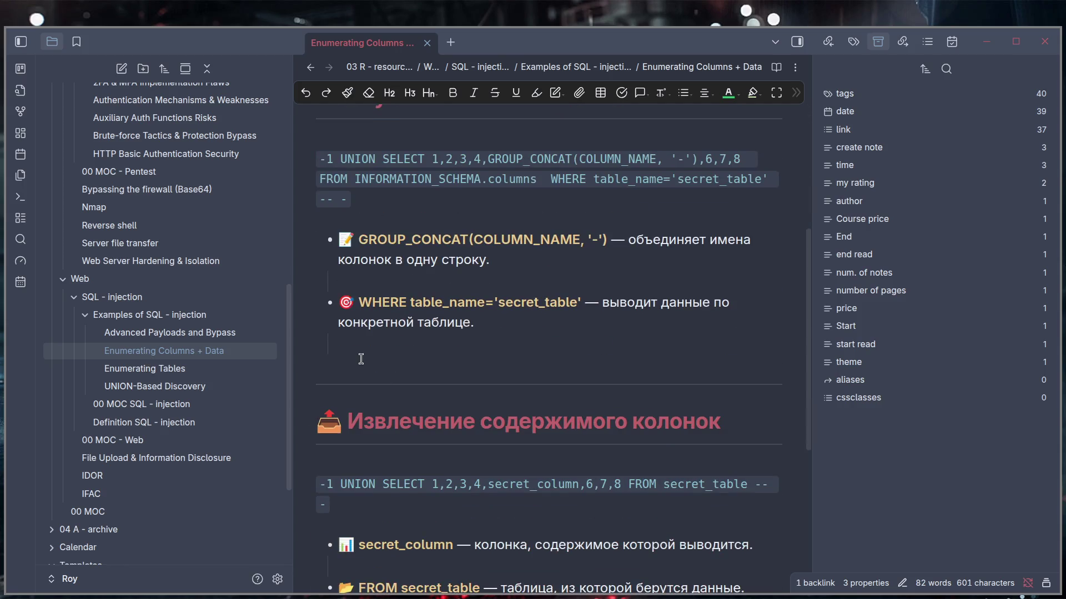
scroll(349, 358, down, 5)
click(174, 368)
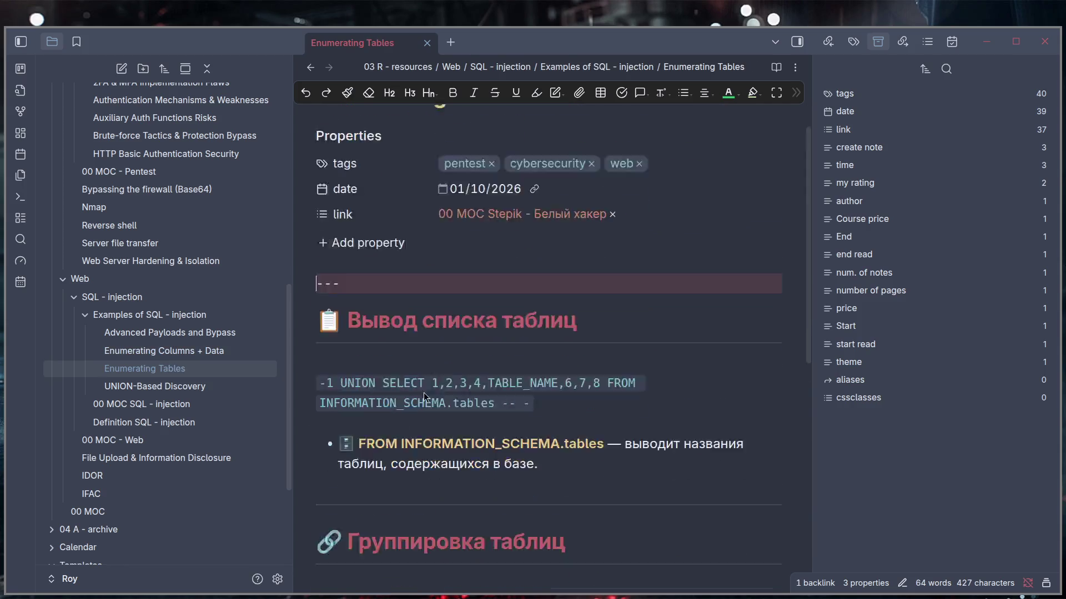
scroll(424, 393, down, 5)
click(159, 404)
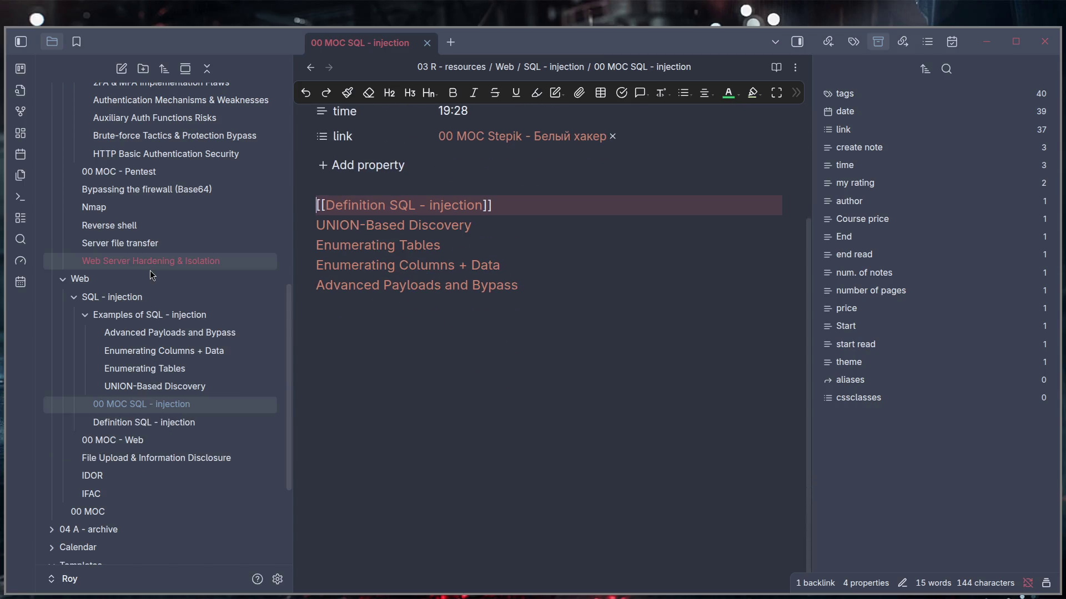
click(125, 192)
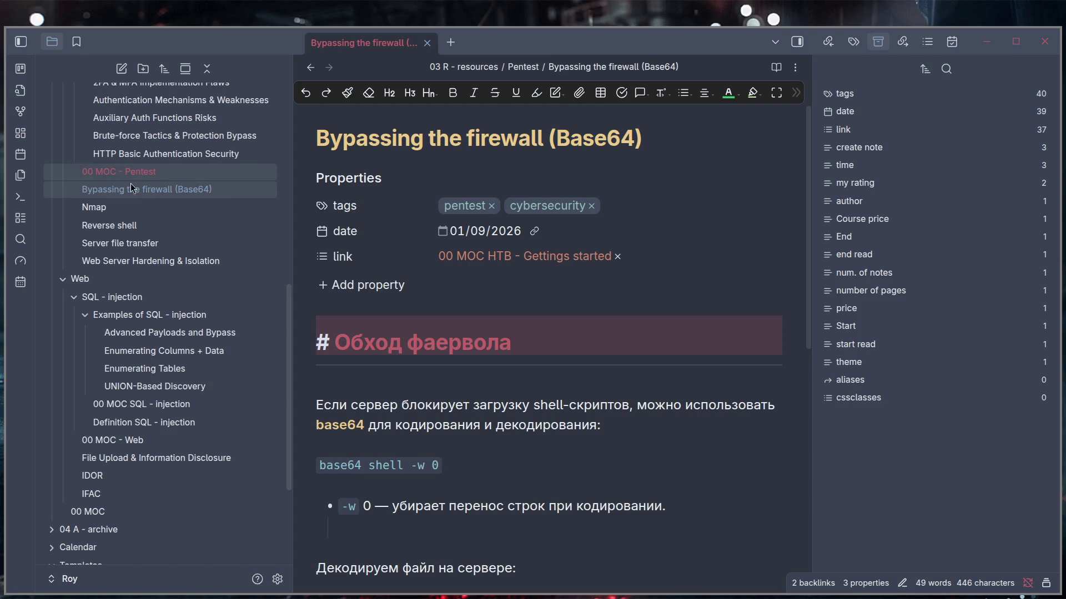
click(144, 258)
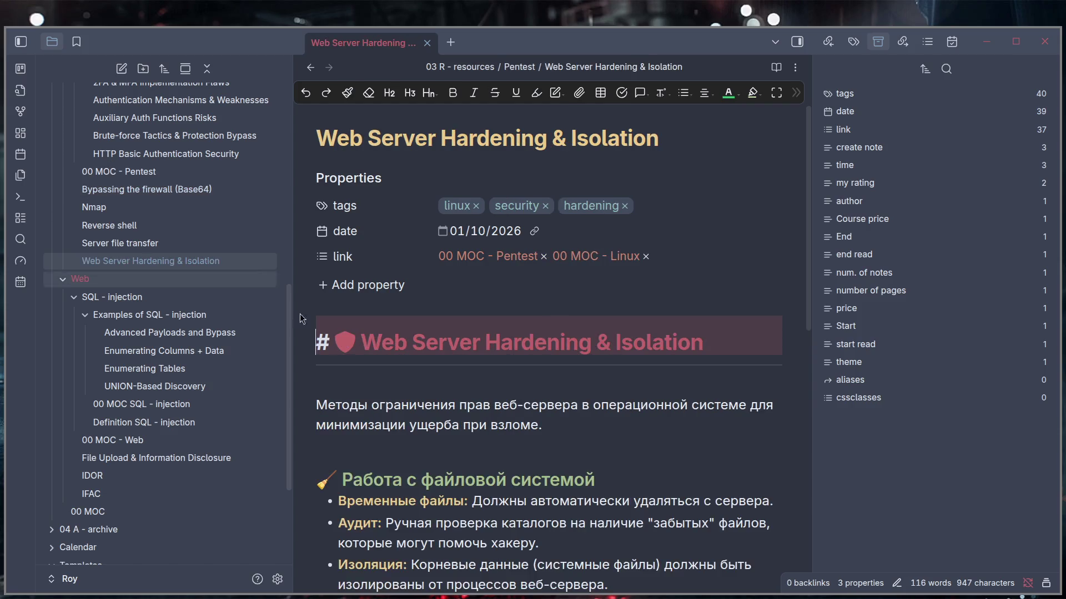
scroll(518, 353, down, 5)
scroll(517, 353, down, 3)
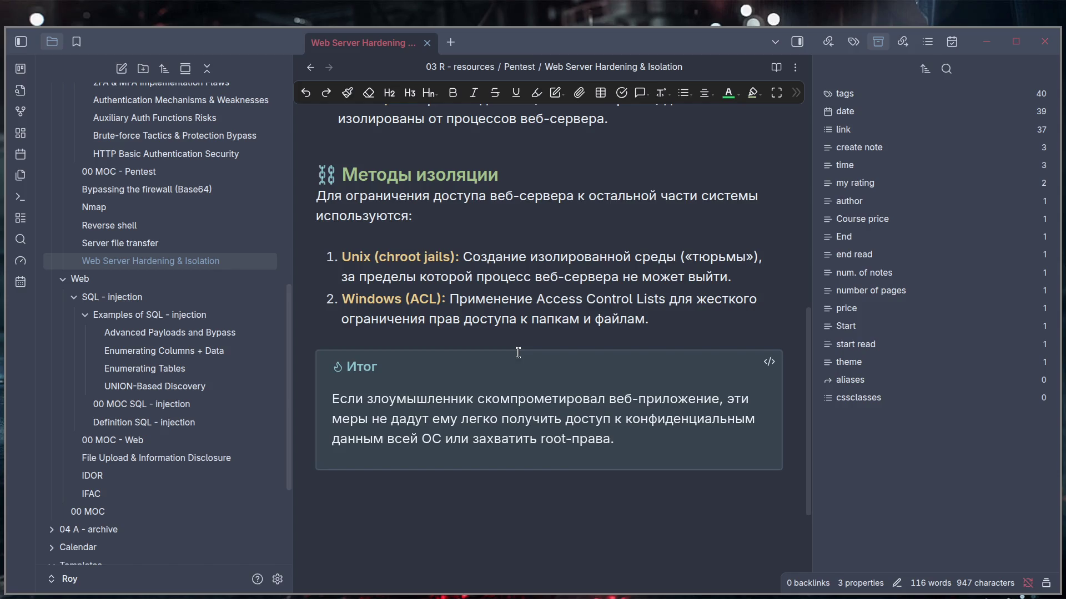
scroll(517, 353, up, 1)
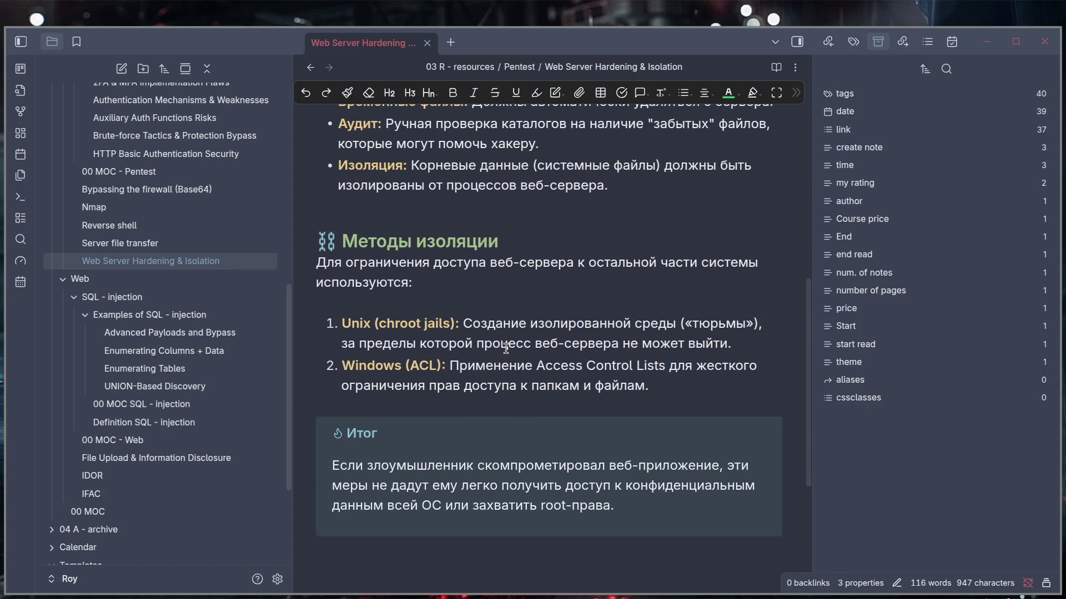
scroll(506, 348, up, 2)
scroll(505, 348, up, 4)
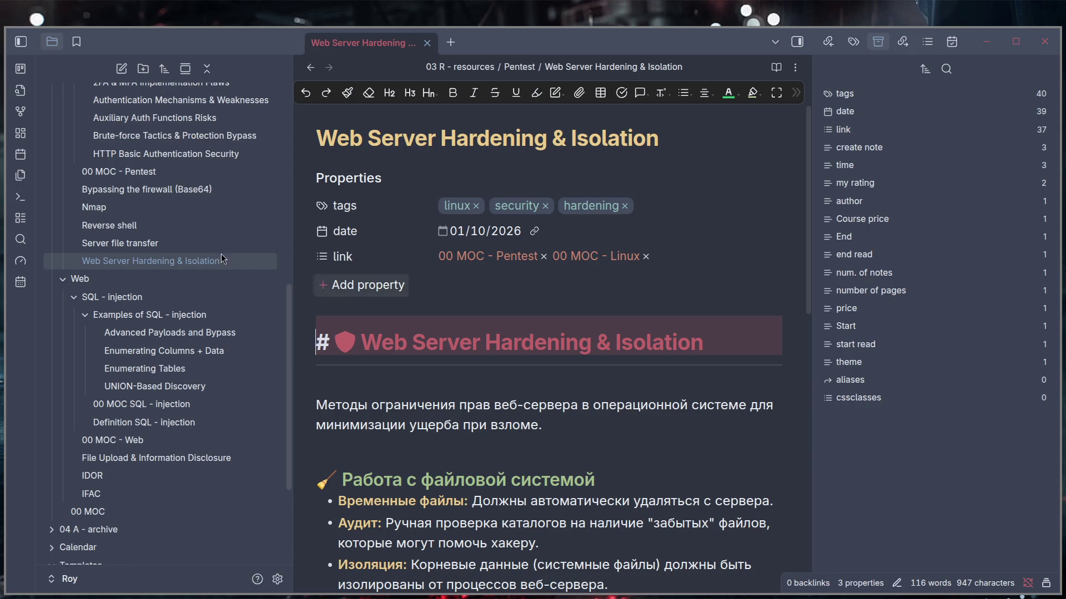
scroll(146, 293, up, 3)
scroll(146, 294, up, 3)
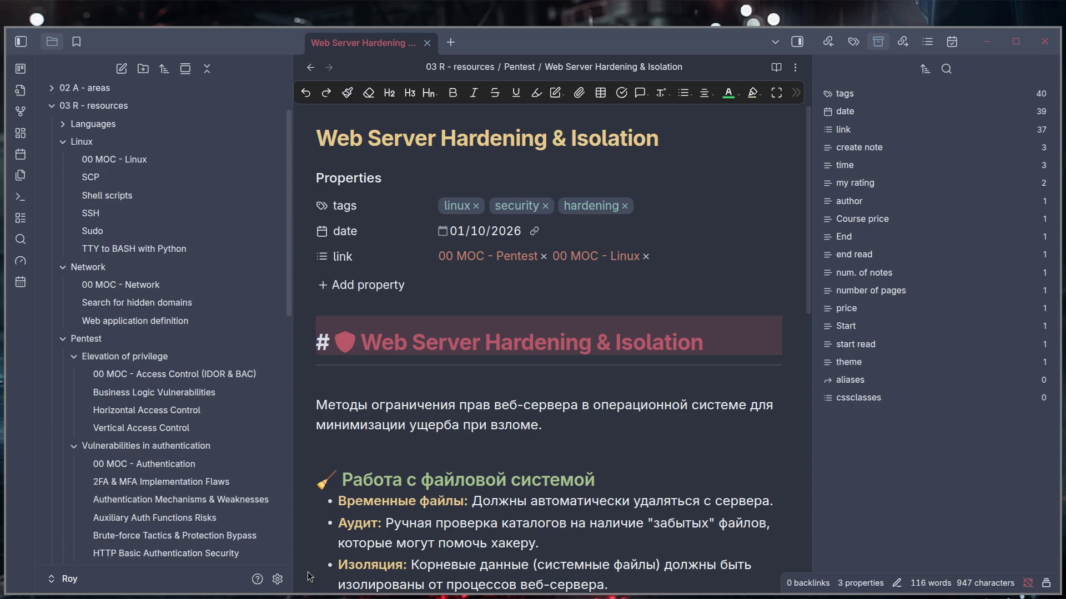
- Find the Gemini Assistant plugin in the community plugin catalogue from vault settings
click(276, 579)
click(278, 232)
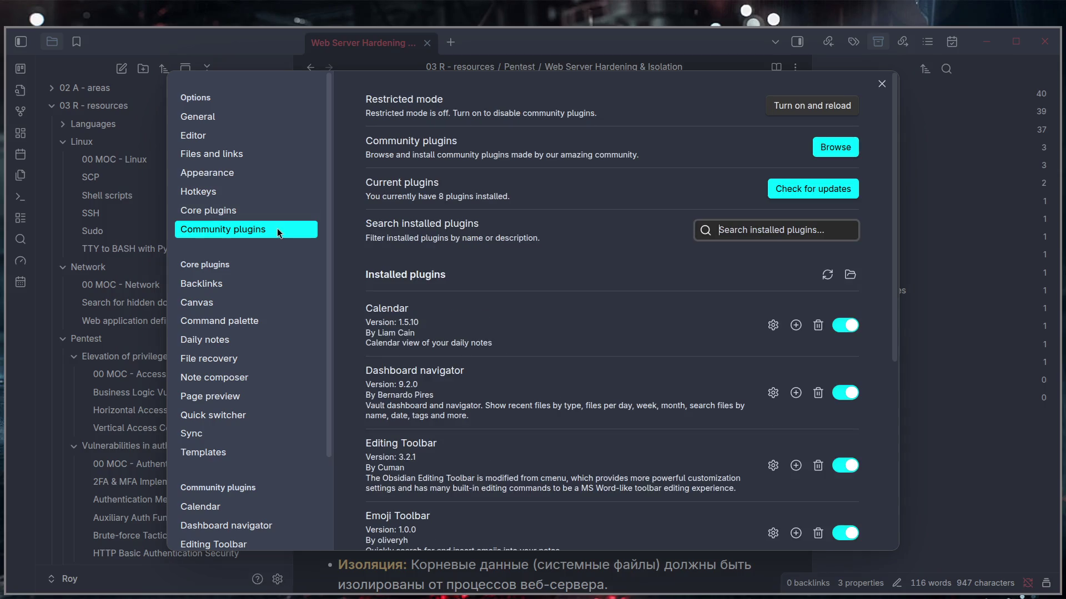
click(832, 147)
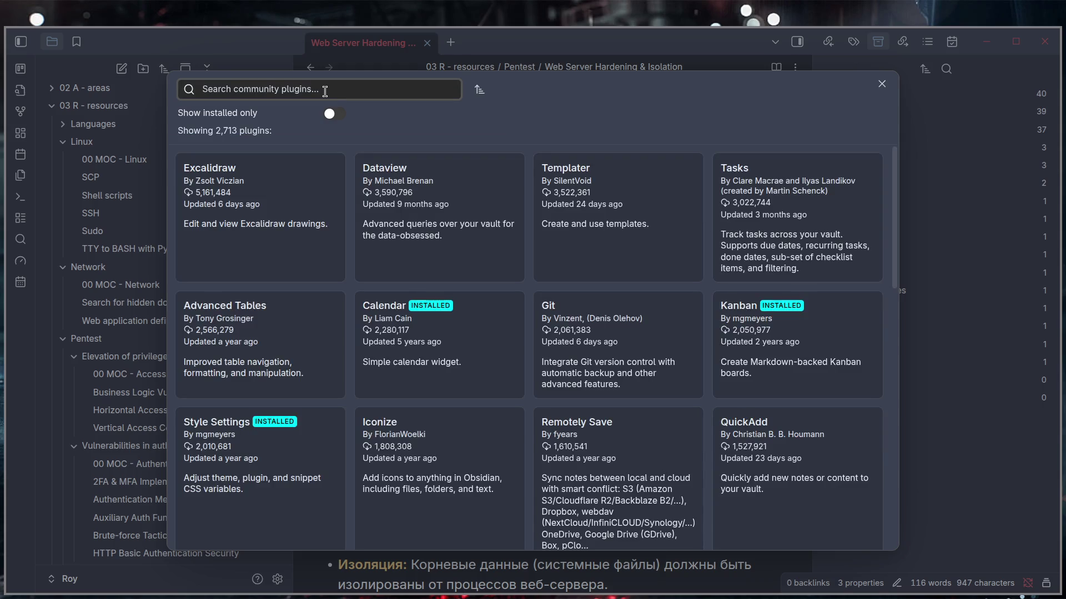
text(п)
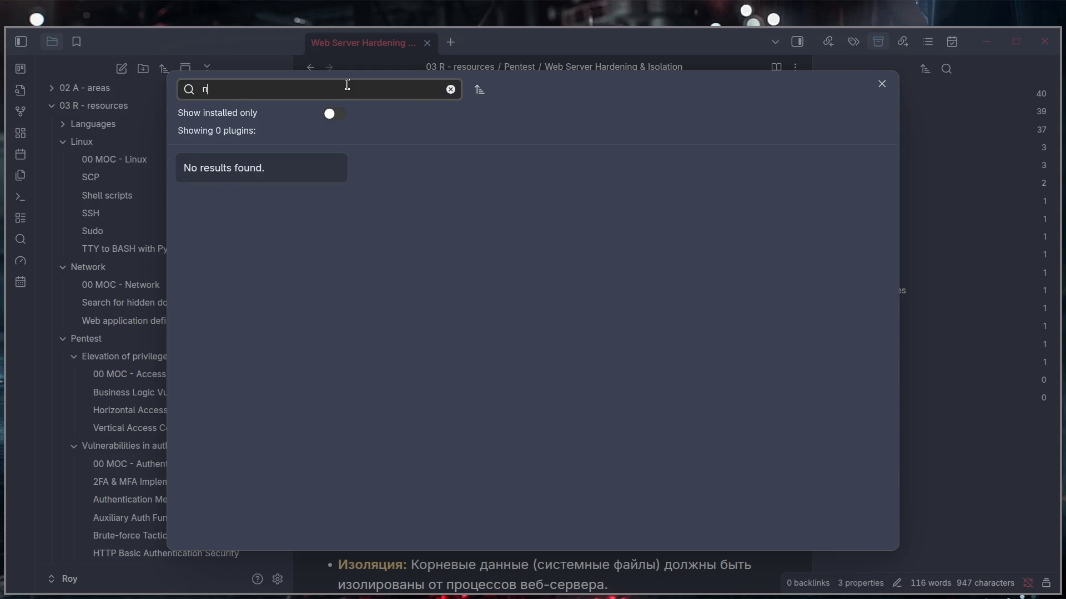
text(emini)
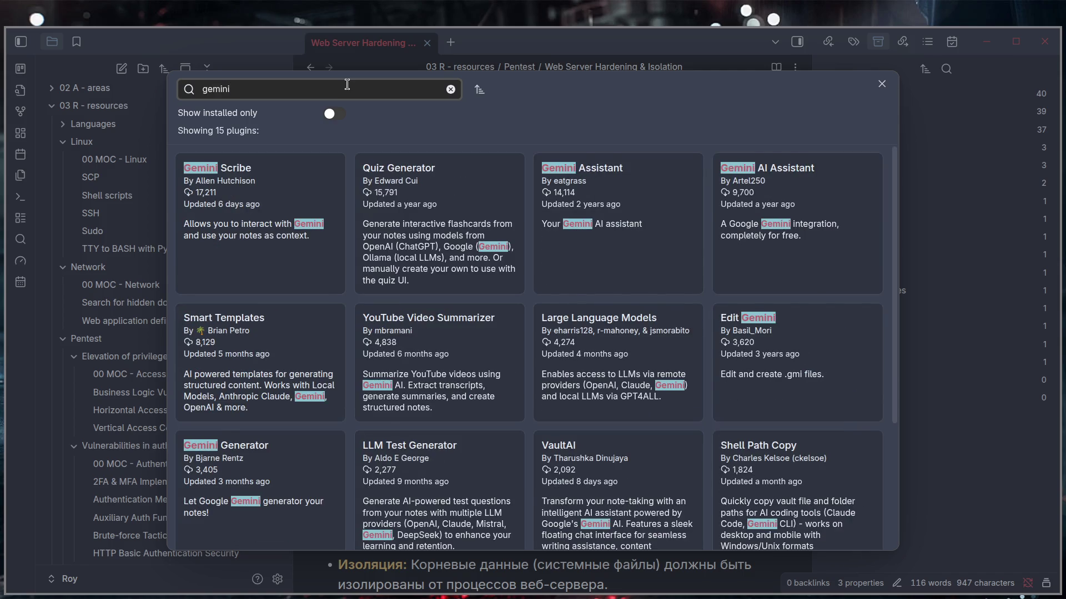
click(548, 173)
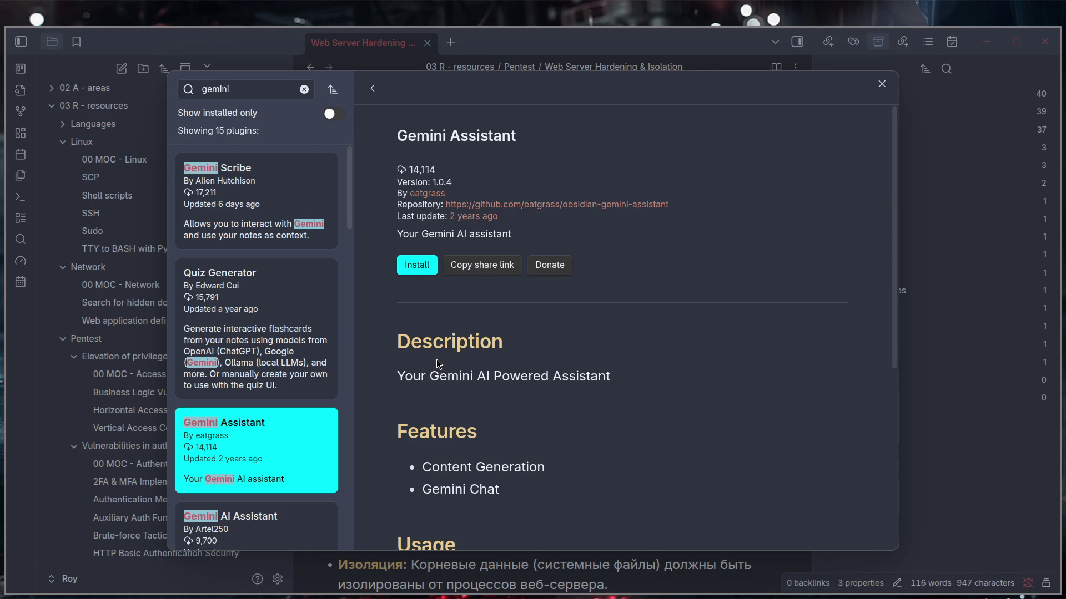
scroll(437, 359, down, 3)
scroll(431, 334, down, 3)
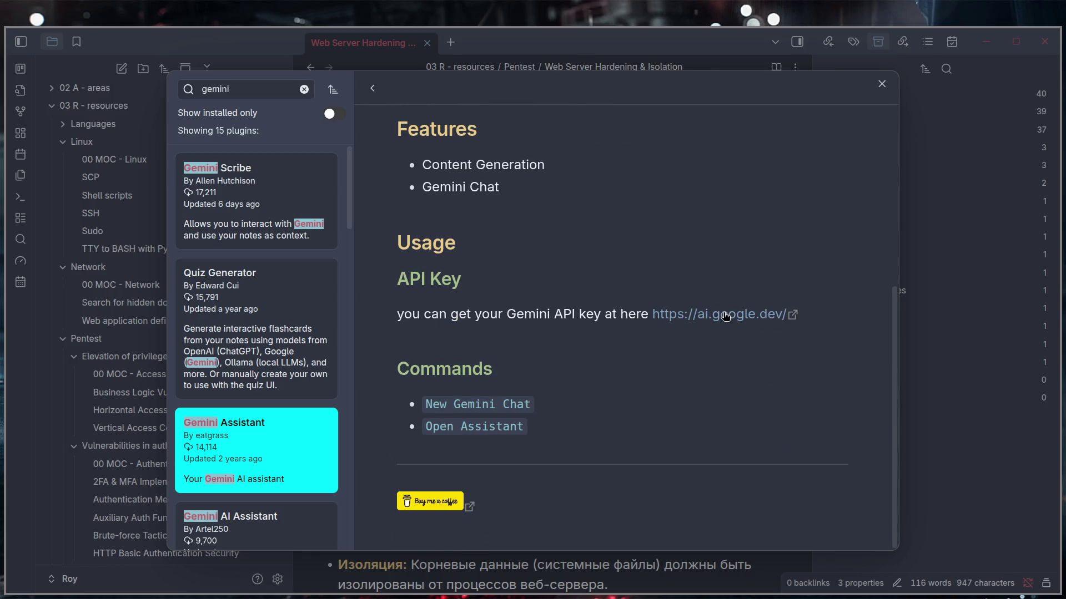
scroll(481, 297, up, 6)
- Install and enable Gemini Assistant, leaving its settings open with an empty API key field
click(416, 265)
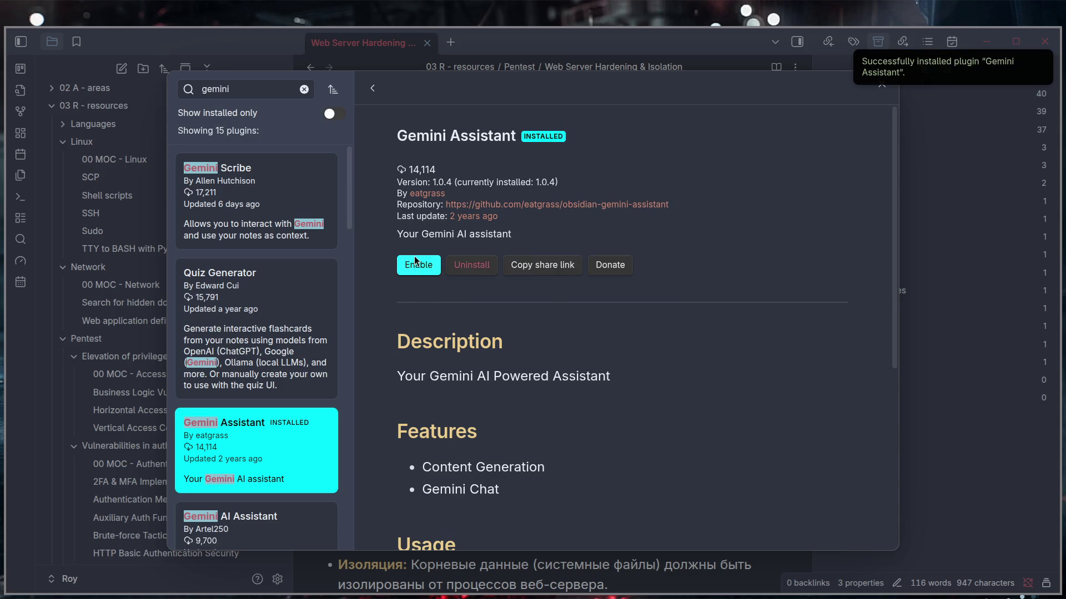
click(415, 260)
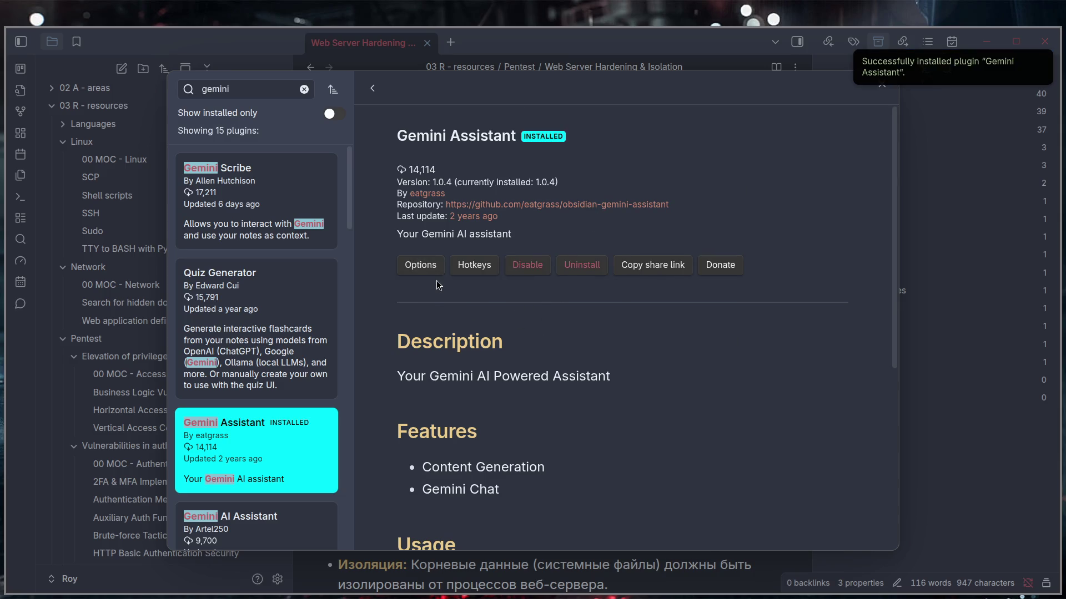
click(427, 273)
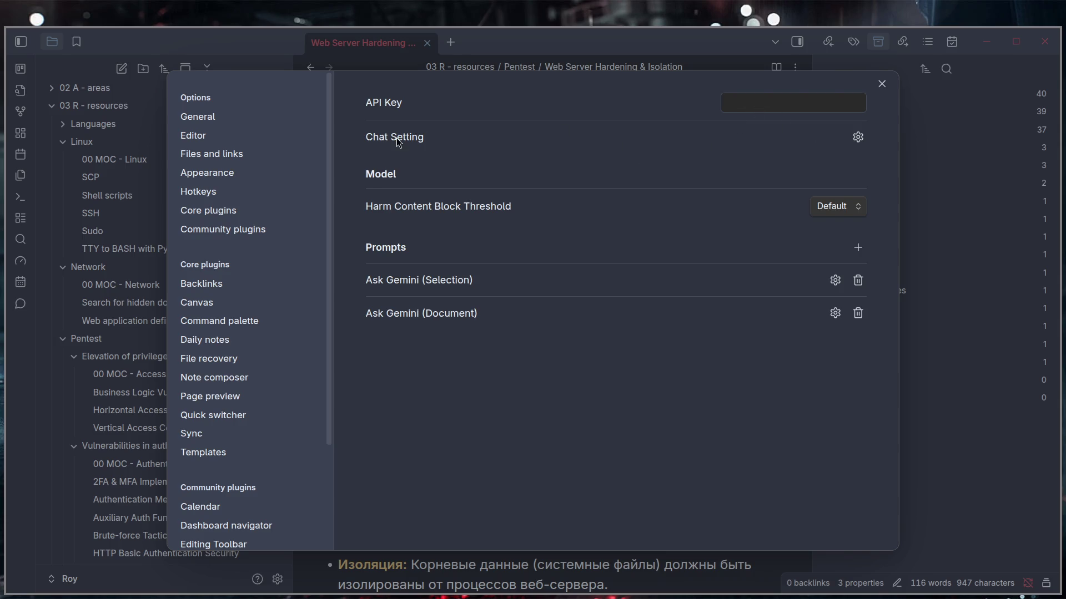
- Check the plugin's Model Setting dialog without changes, then switch to the Gemini chat in Chrome
click(856, 138)
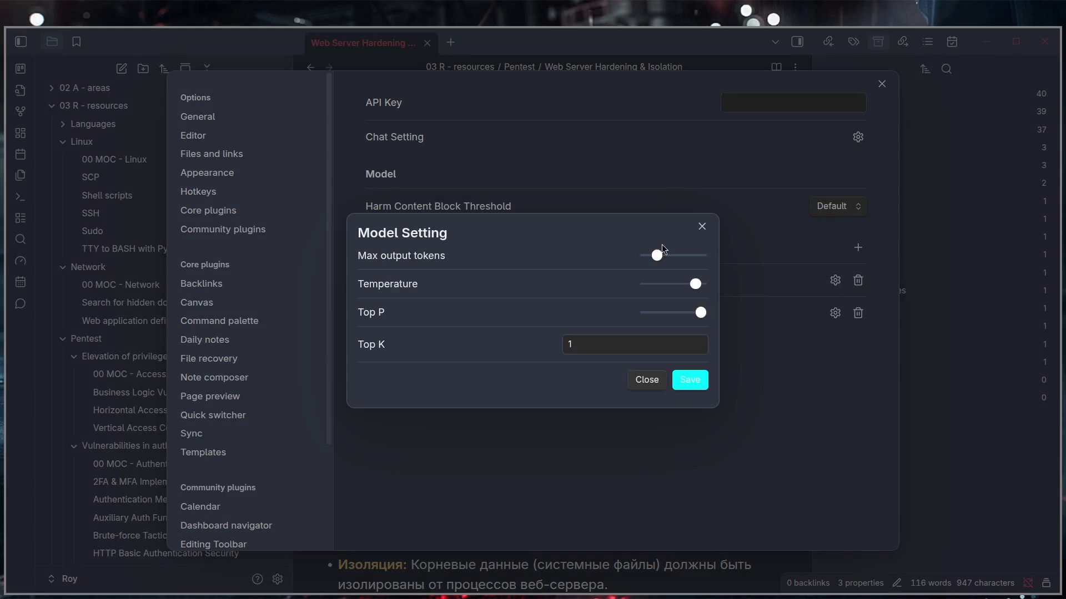
click(704, 227)
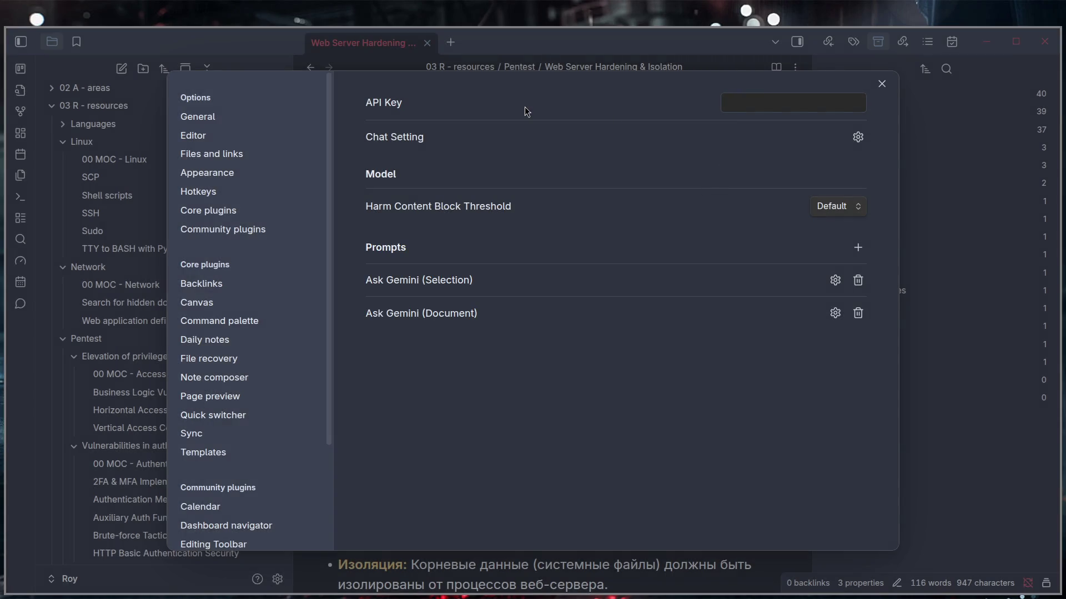
key(alt+Tab)
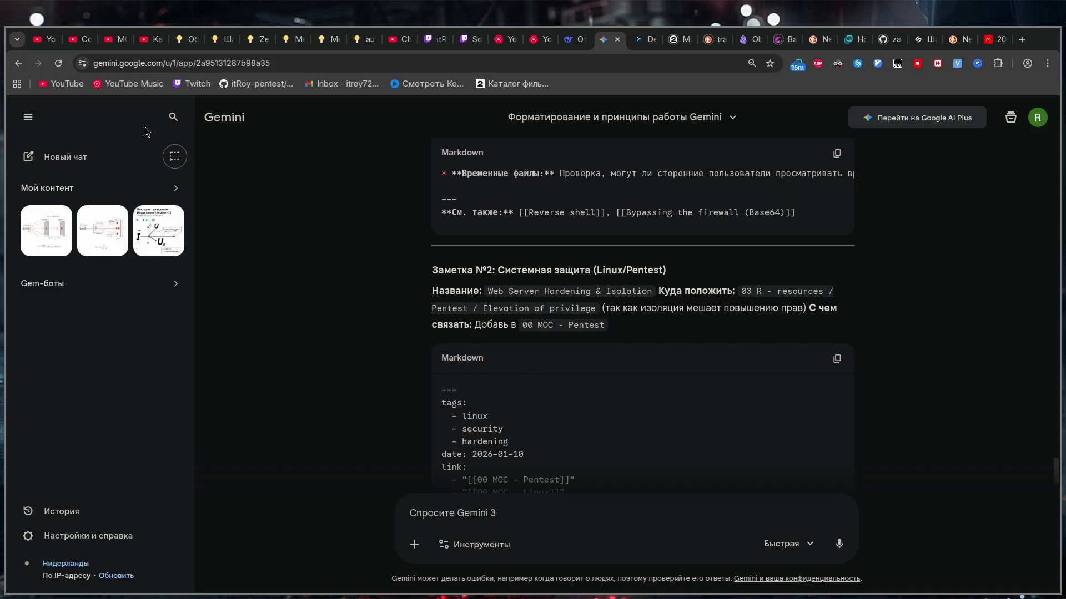
- Clear the half-written question from the prompt field and start a new empty Gemini chat
click(28, 117)
scroll(397, 380, down, 3)
scroll(398, 380, down, 5)
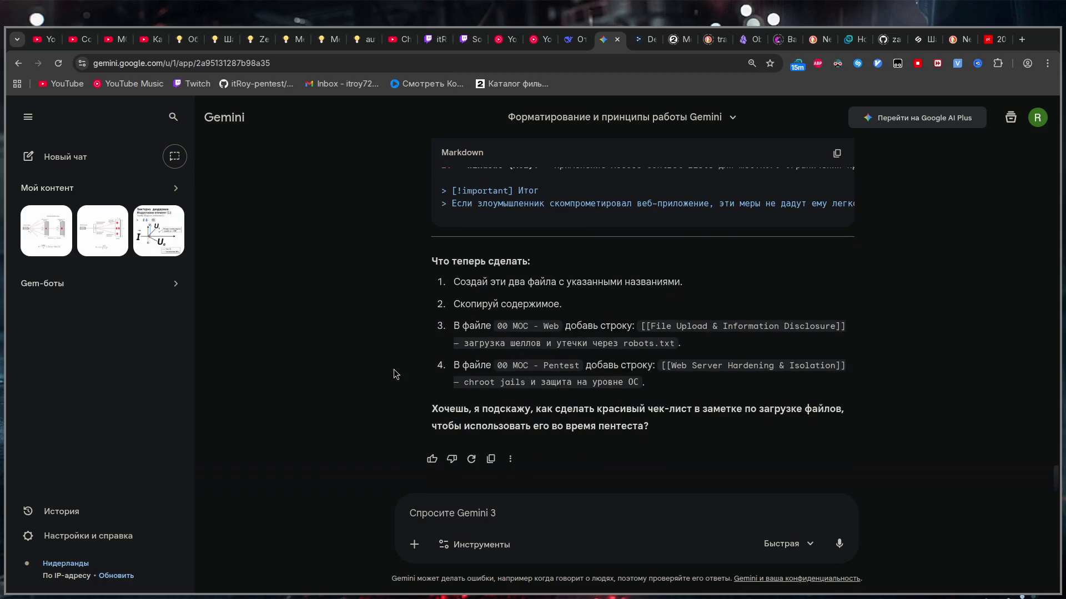
text(гдле)
text(чить)
key(ctrl+a)
key(BackSpace)
click(59, 155)
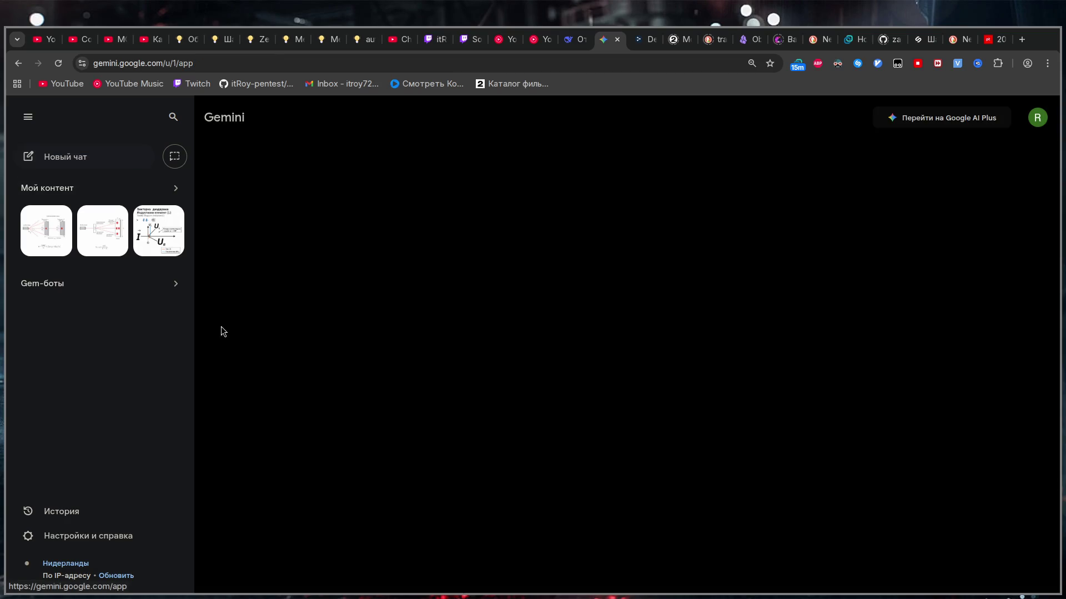
text(где я могу получит)
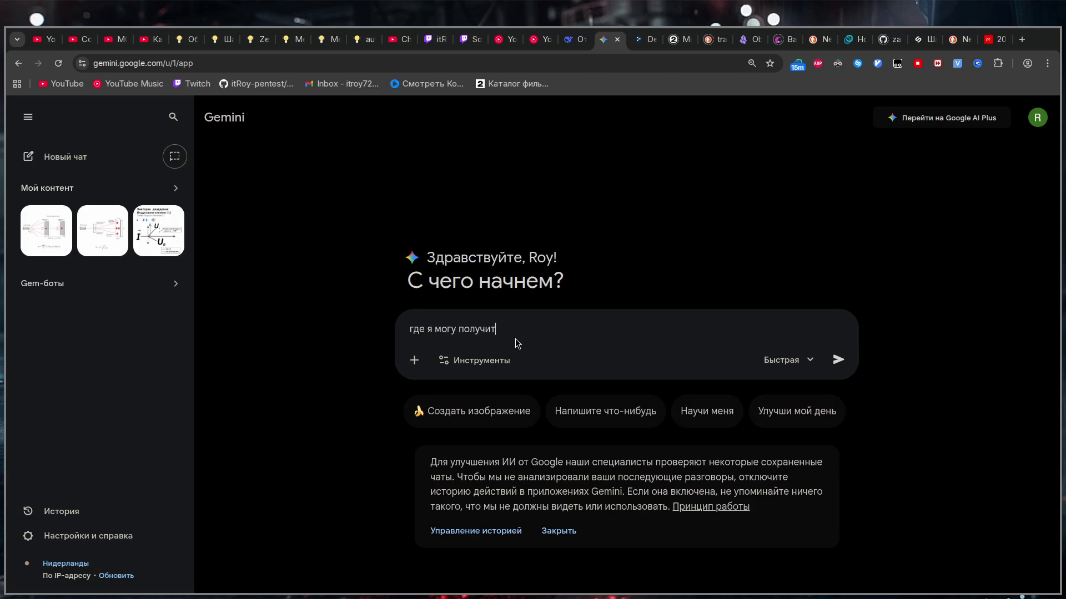
text(ь бесплатно твой api чтобы использовать тебя )
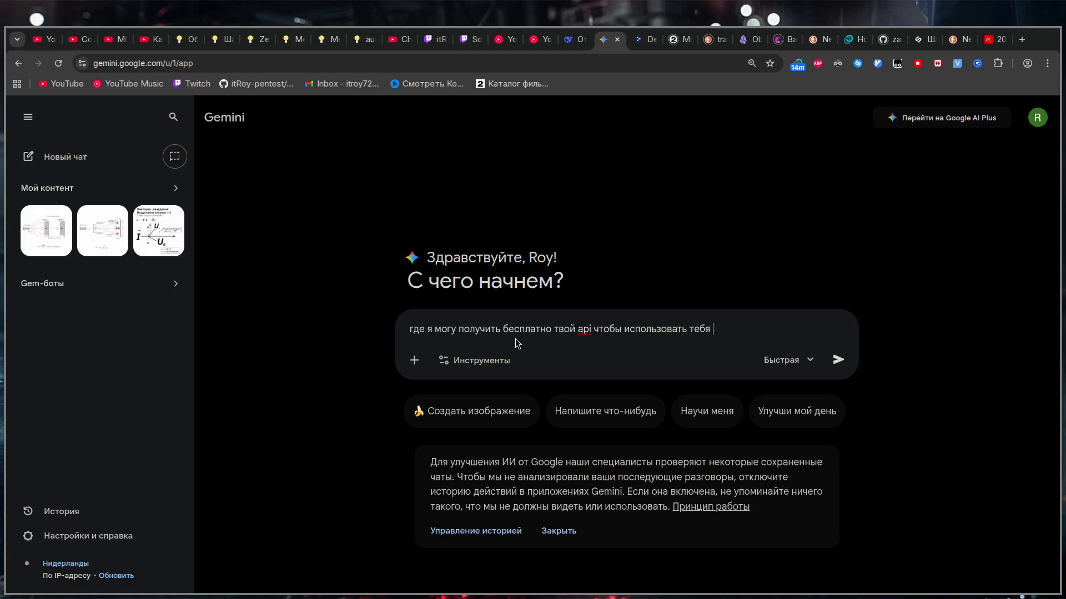
text(в obsidian?)
- Send the question about a free API key for Obsidian and follow the Google AI Studio link in the answer
key(Return)
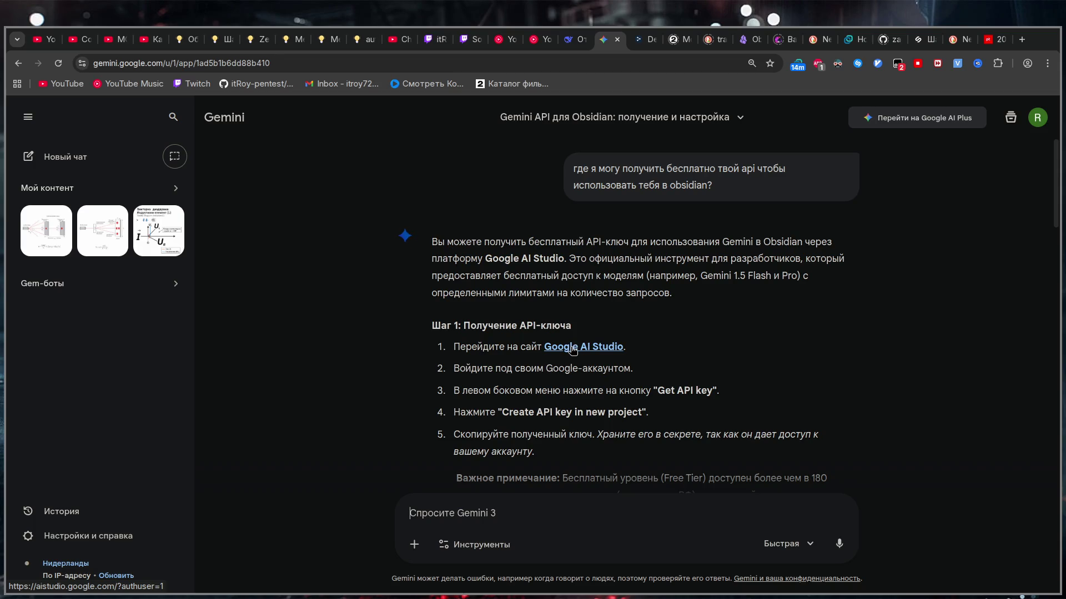
click(573, 348)
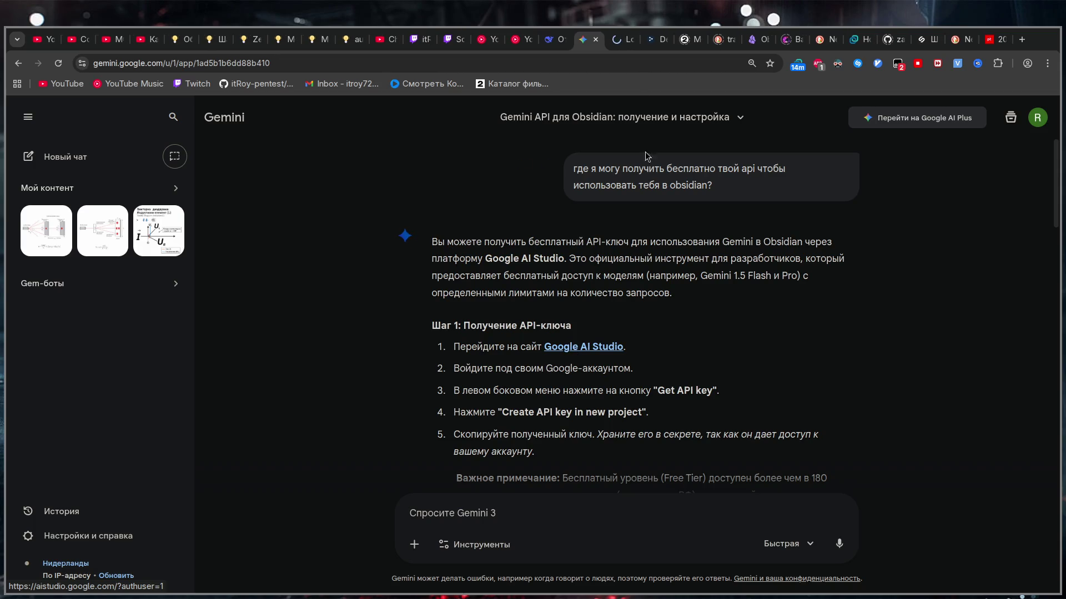
- Visit the Google AI Studio tab, then back in Gemini show the list of recent chats after the follow-up answer
click(625, 40)
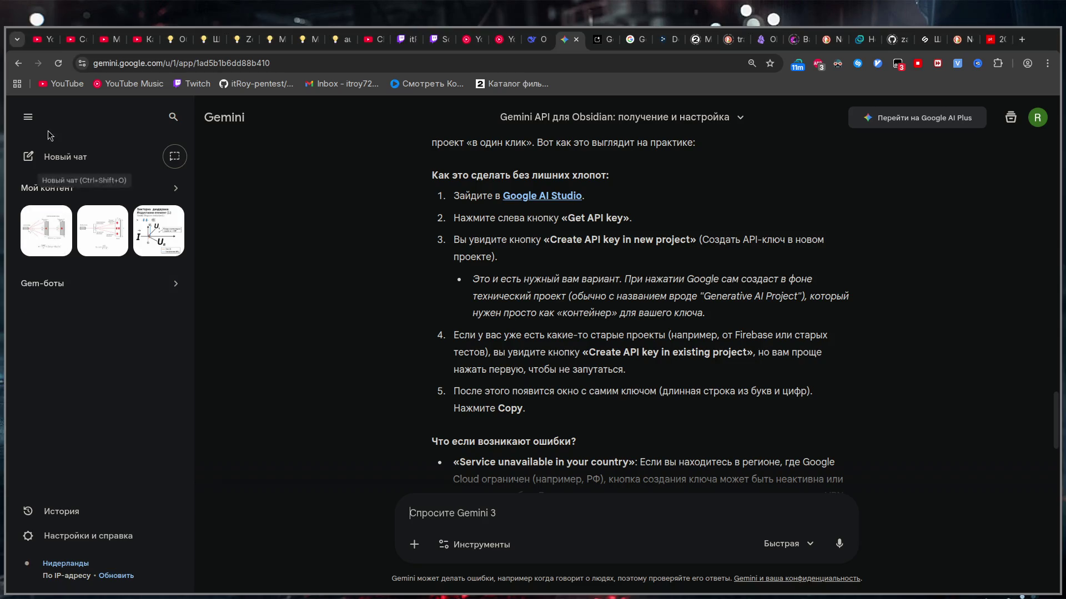
click(58, 63)
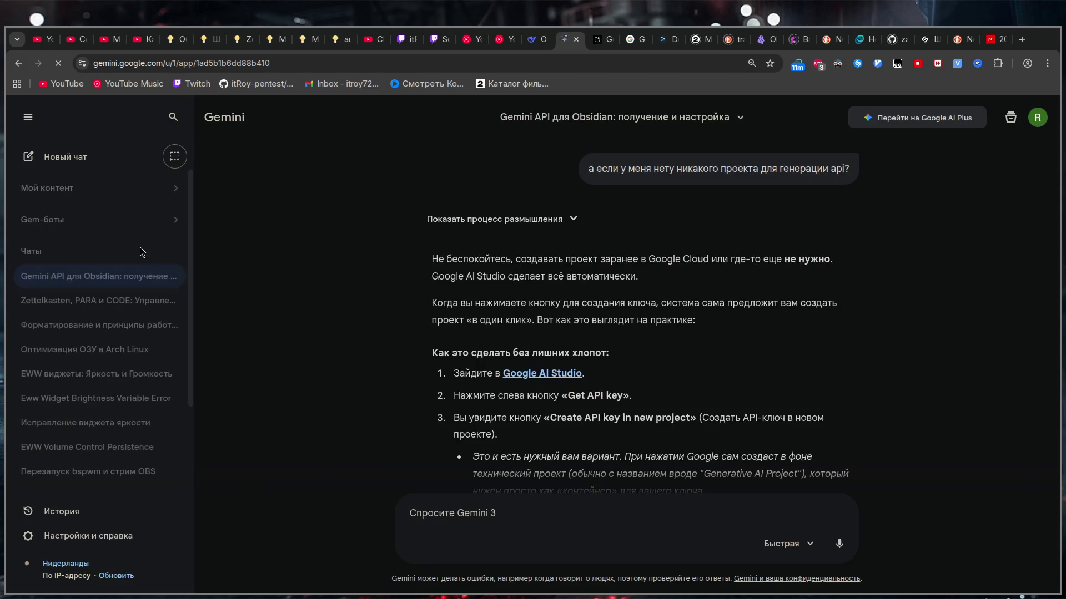
- Reopen the Zettelkasten, PARA и CODE chat and select the suggested 00 MOC - Web link line through robots.txt
click(107, 365)
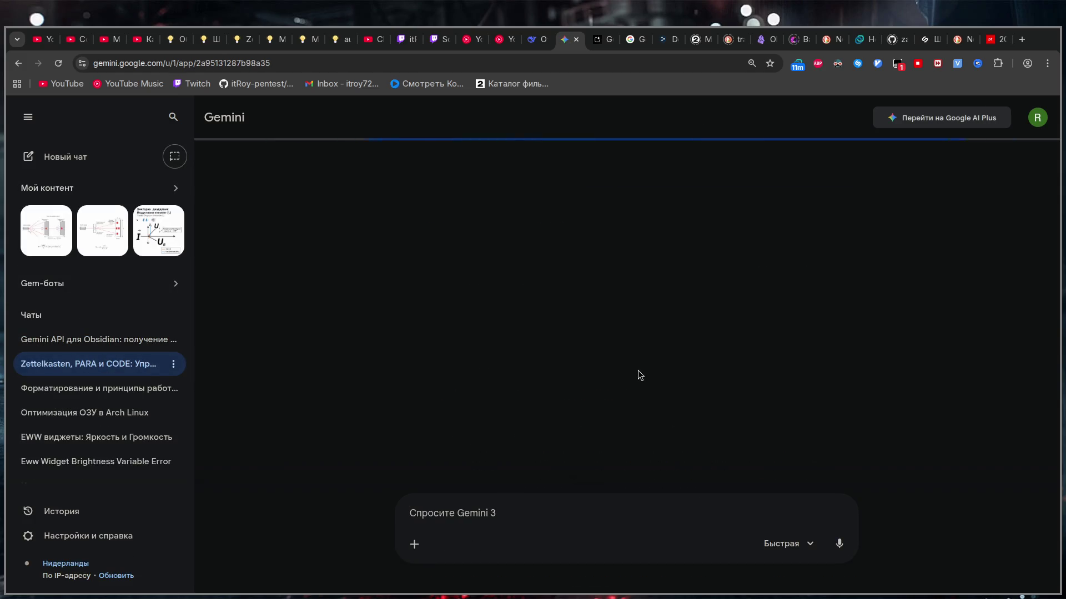
scroll(467, 362, down, 5)
scroll(467, 361, down, 2)
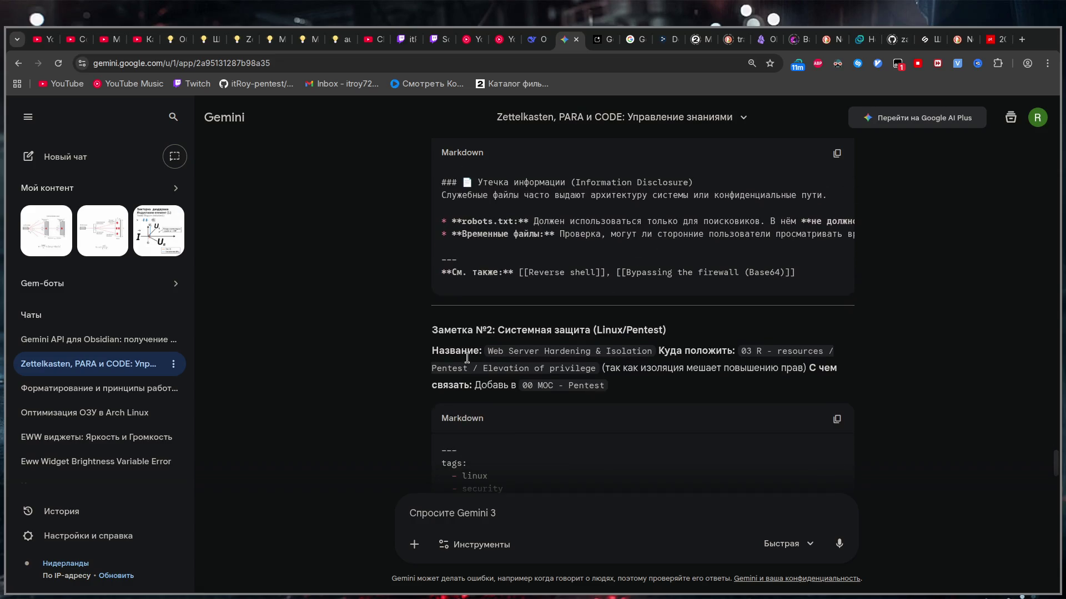
scroll(467, 358, down, 4)
scroll(470, 350, down, 3)
scroll(469, 350, down, 1)
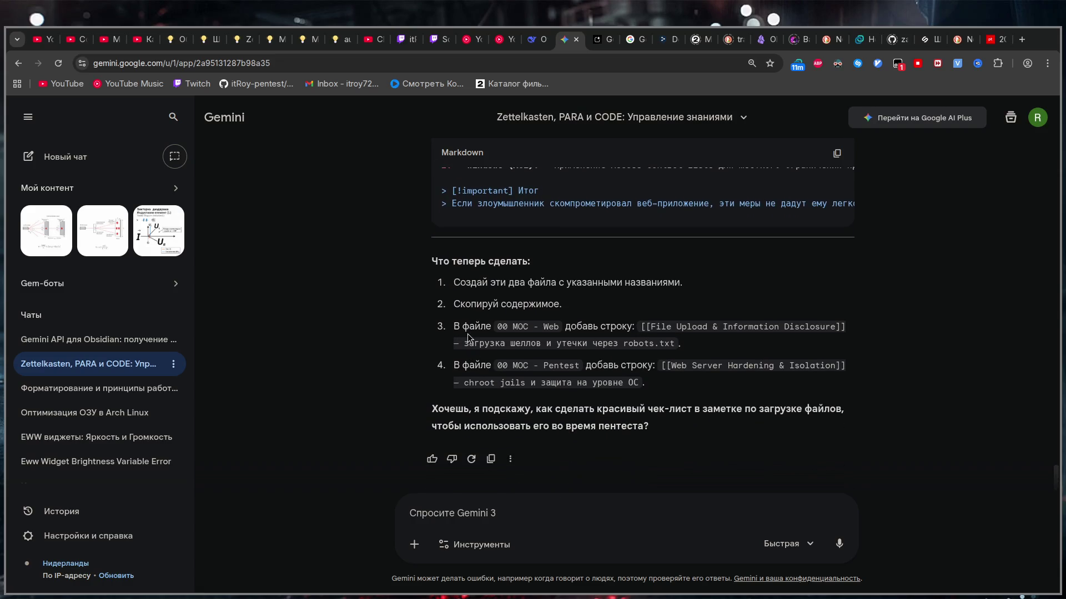
mouse_move(646, 328)
mouse_down()
mouse_move(657, 357)
mouse_move(674, 344)
mouse_up()
key(ctrl+c)
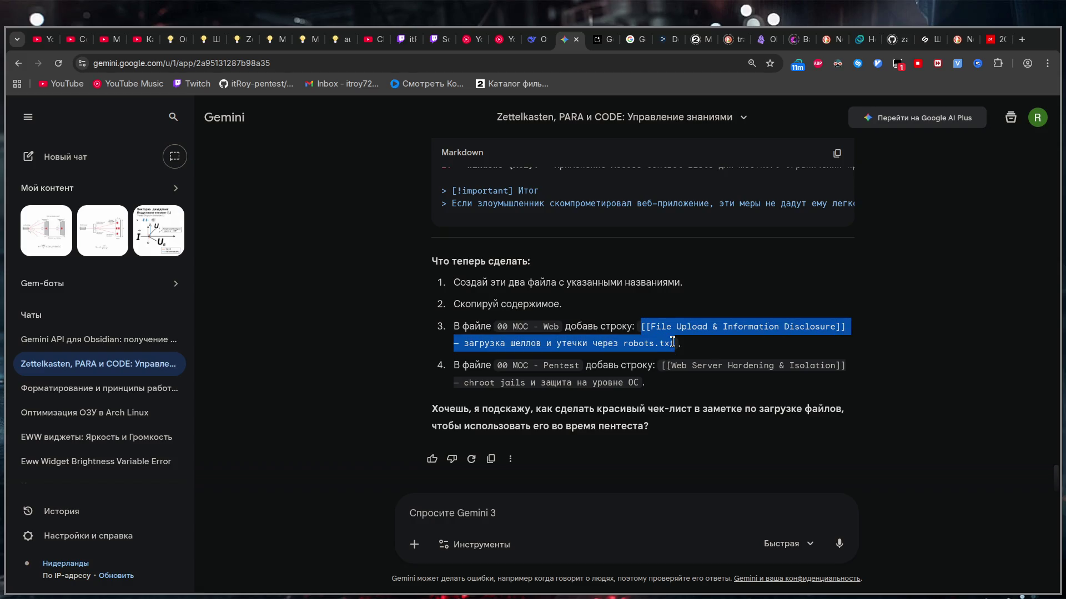
click(753, 345)
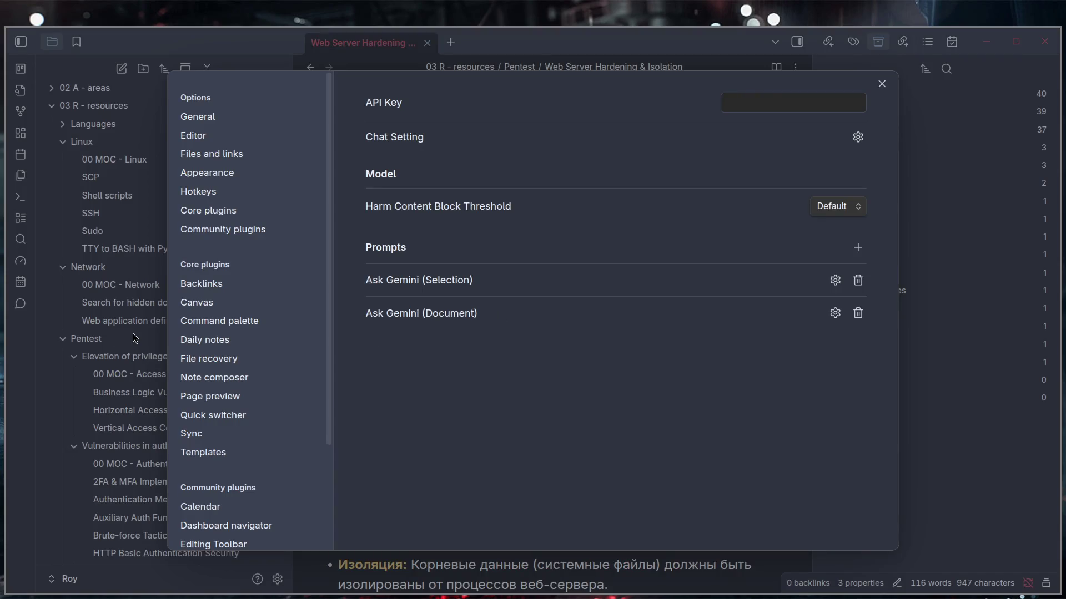
scroll(131, 350, down, 3)
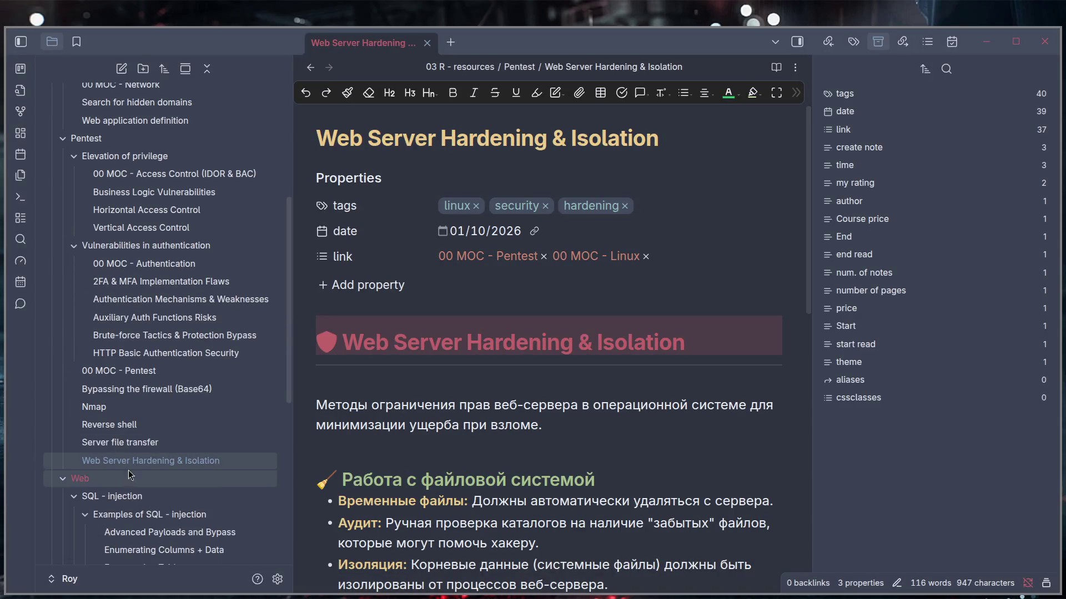
- Add the File Upload & Information Disclosure link as a new bullet at the end of 00 MOC - Web
click(129, 371)
scroll(130, 377, down, 3)
click(129, 440)
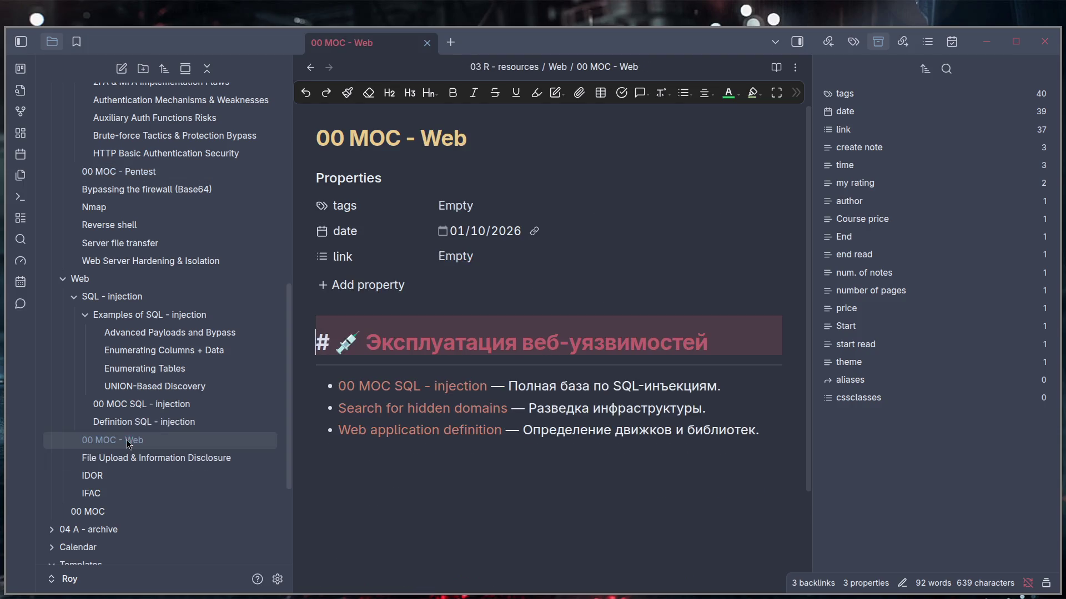
click(611, 484)
key(Return)
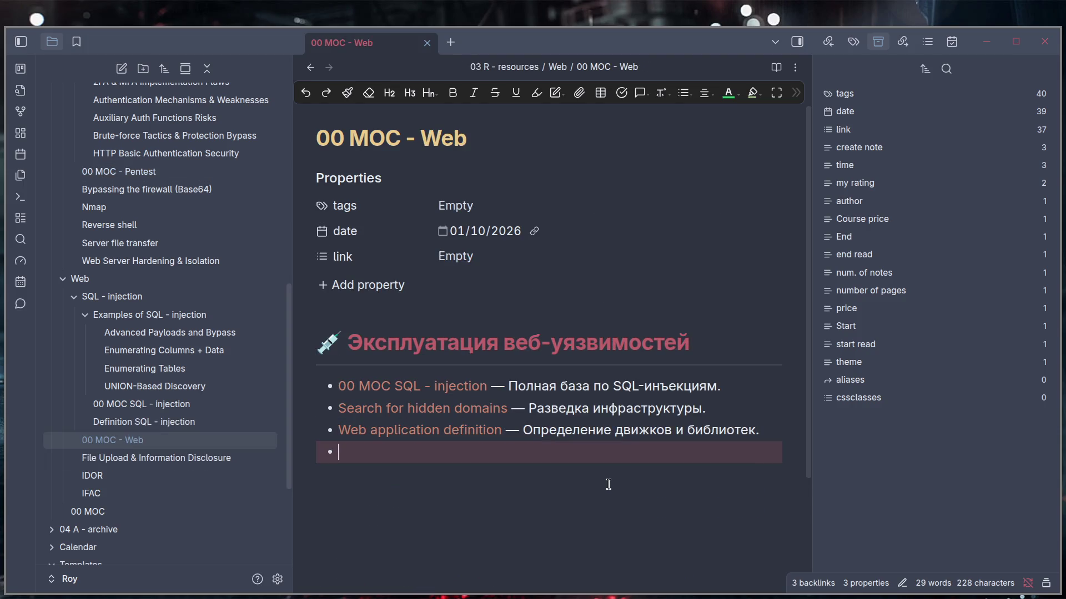
key(ctrl+v)
key(Return)
- Copy the Web Server Hardening & Isolation link line from Gemini and add it to 00 MOC - Pentest's tools list
key(alt+Tab)
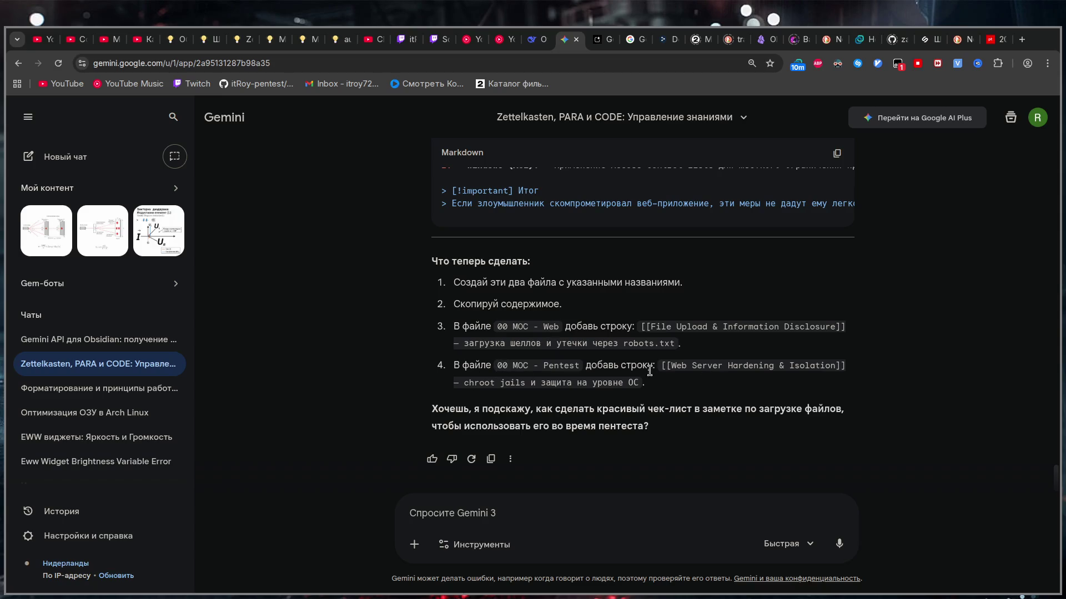
drag(662, 365, 641, 383)
key(alt+Tab)
scroll(184, 242, up, 2)
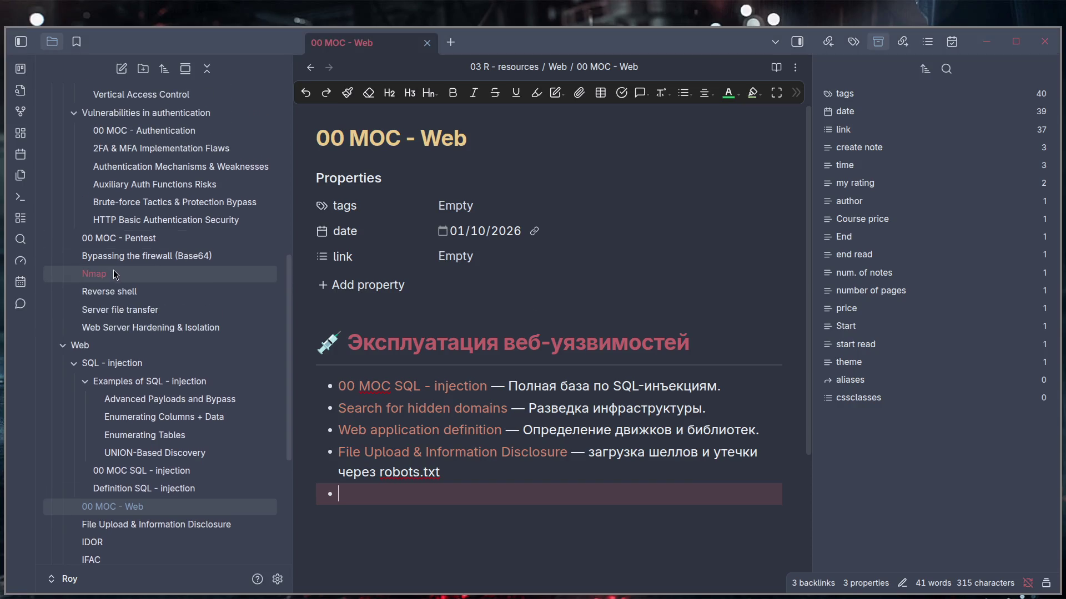
scroll(119, 292, up, 2)
scroll(117, 199, up, 1)
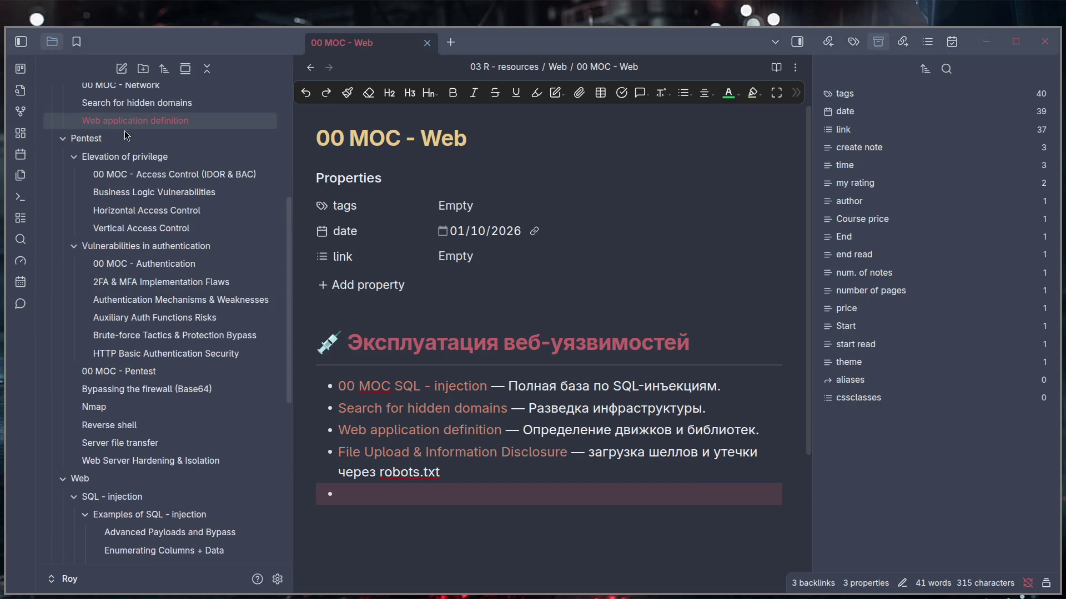
click(121, 377)
scroll(529, 406, down, 4)
click(656, 412)
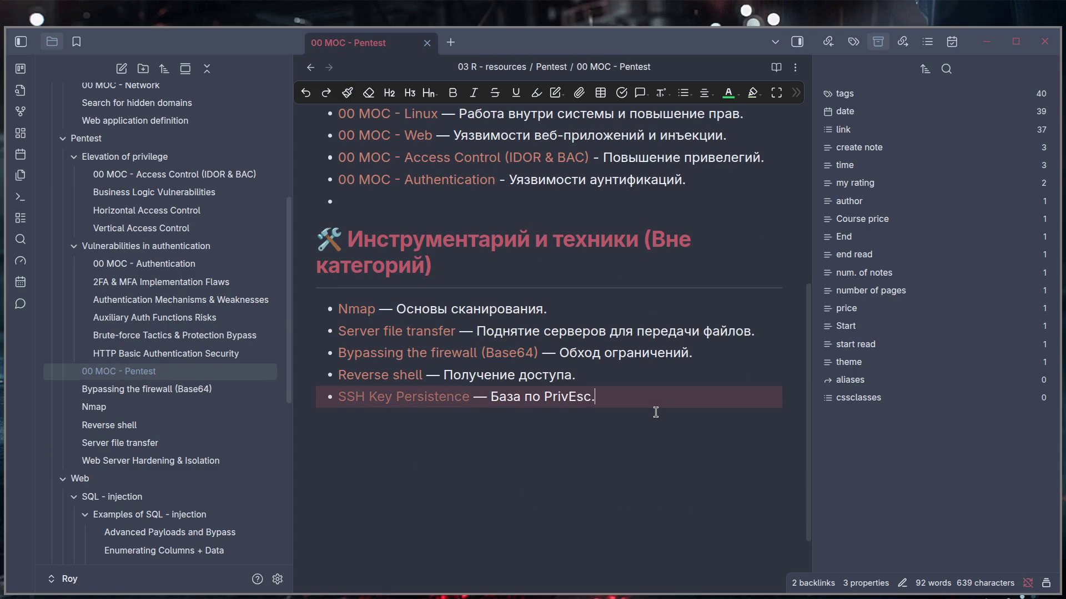
key(Return)
text(Web Server Hardening & Isolation — chroot jails и защита на уровне ОС)
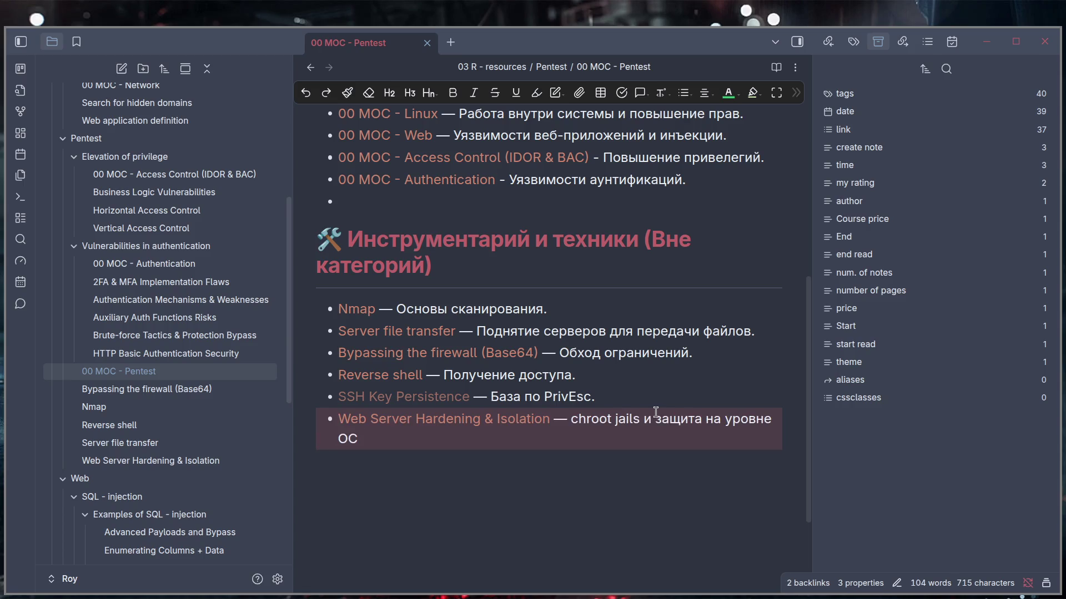